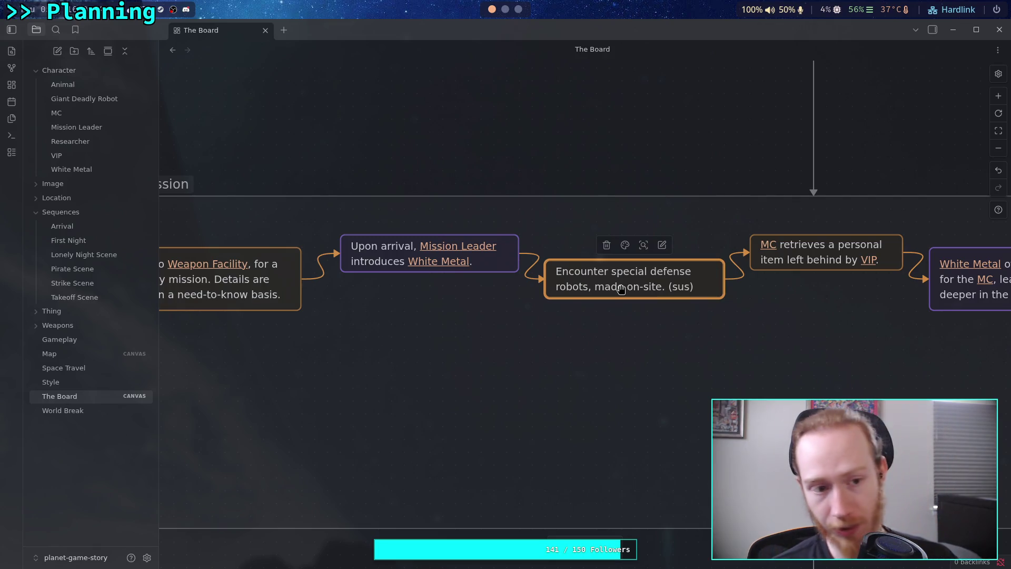
- Open the VIP character note from the Character folder in the file explorer
click(125, 159)
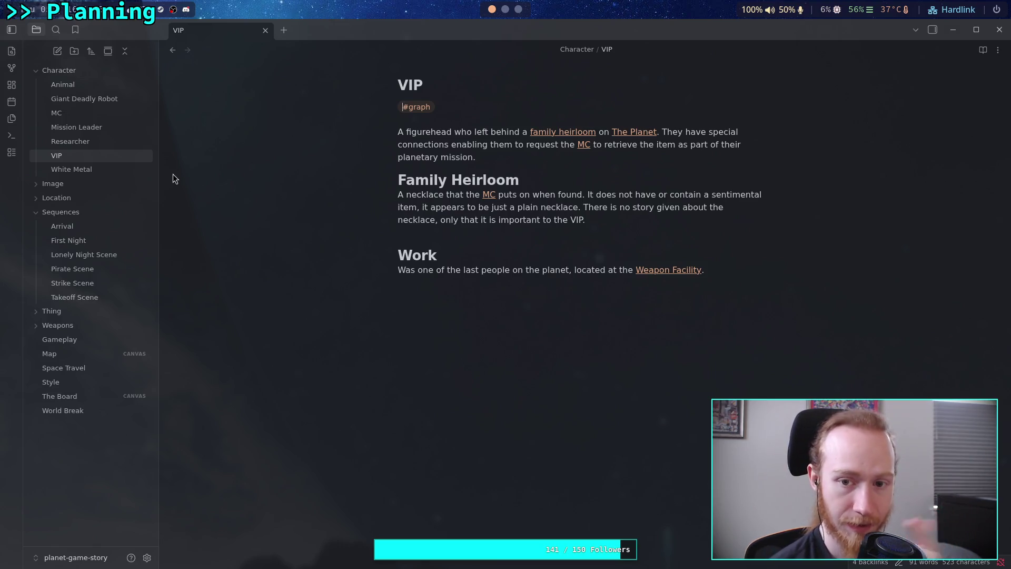
- Delete the VIP note from the Character folder and confirm the deletion
right_click(137, 157)
click(136, 363)
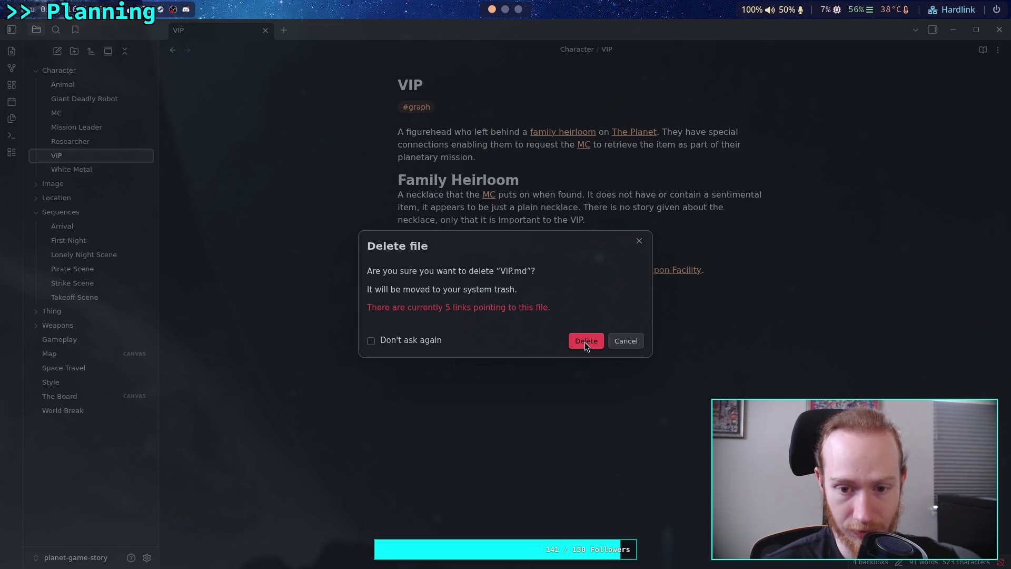
click(584, 342)
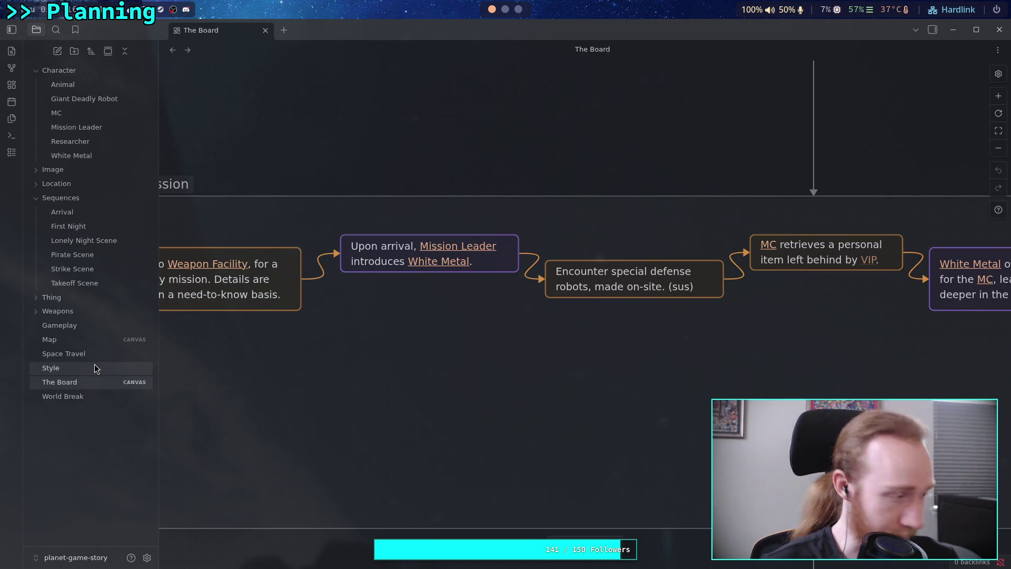
- Delete the MC retrieves-item card and the White Metal surprise card from The Board
scroll(327, 350, down, 2)
scroll(327, 349, right, 2)
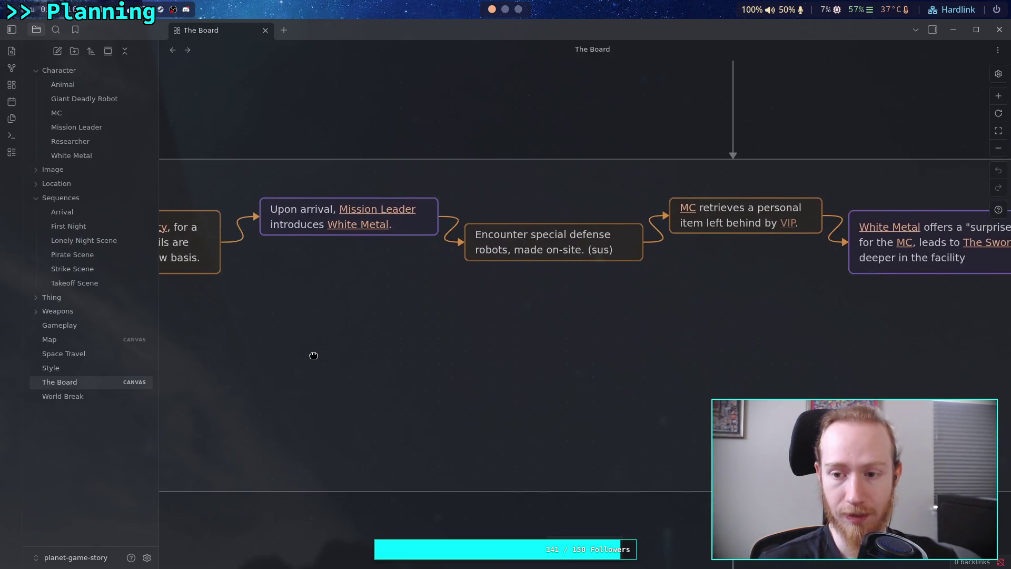
mouse_move(296, 331)
mouse_down()
mouse_move(242, 354)
mouse_move(456, 348)
mouse_up()
mouse_move(357, 328)
mouse_down()
mouse_move(397, 334)
mouse_move(325, 318)
mouse_up()
mouse_move(531, 329)
mouse_down()
mouse_move(456, 322)
mouse_move(377, 343)
mouse_move(346, 330)
mouse_up()
click(456, 205)
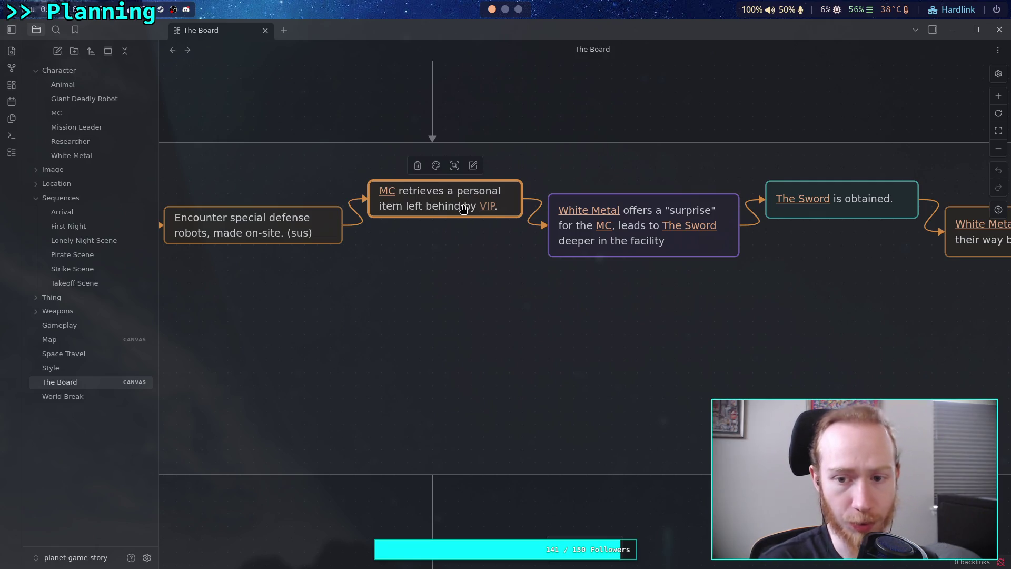
key(Delete)
click(614, 248)
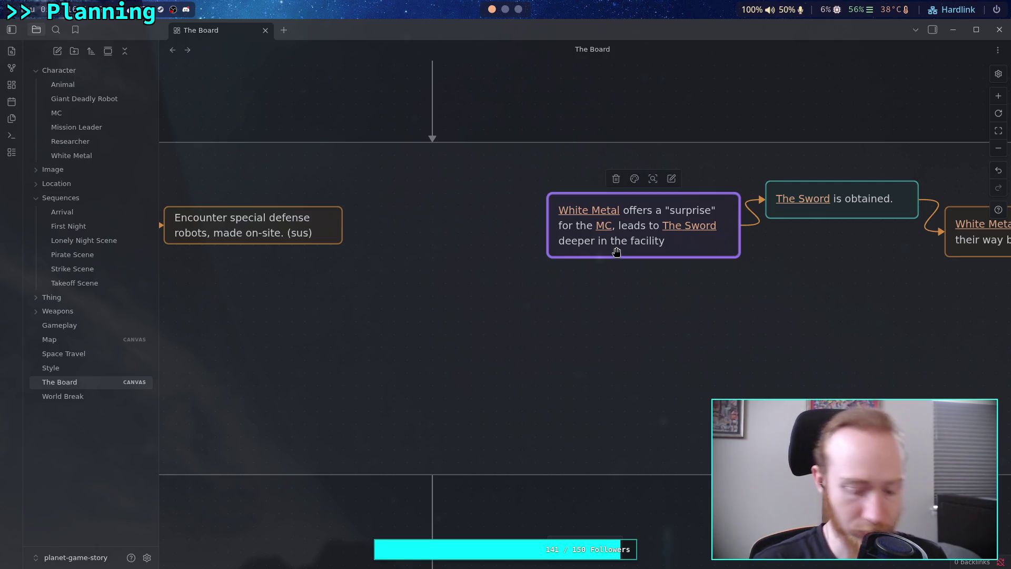
key(Delete)
- Add a new empty text card in open canvas space
scroll(535, 305, left, 4)
scroll(535, 305, up, 1)
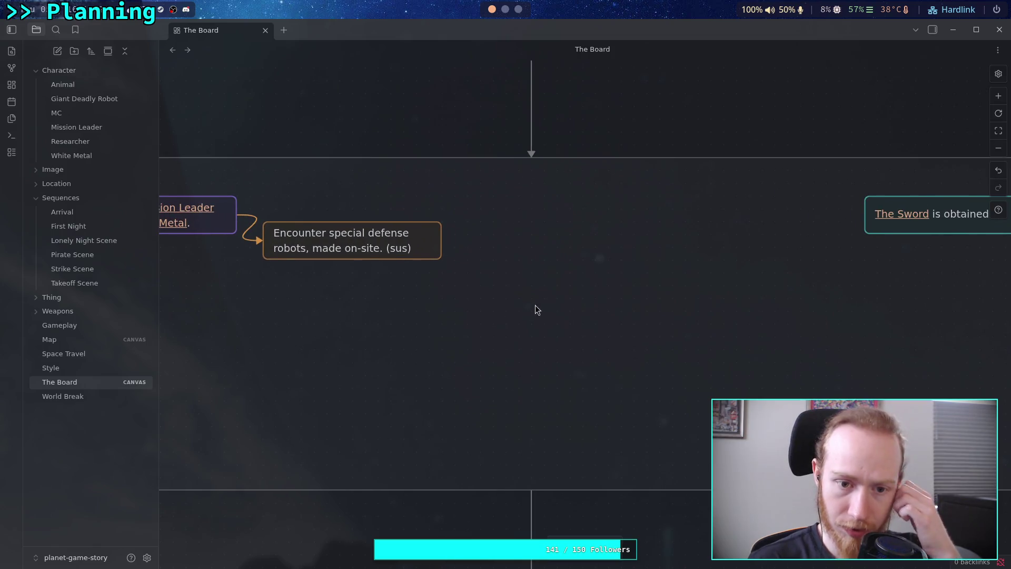
double_click(556, 264)
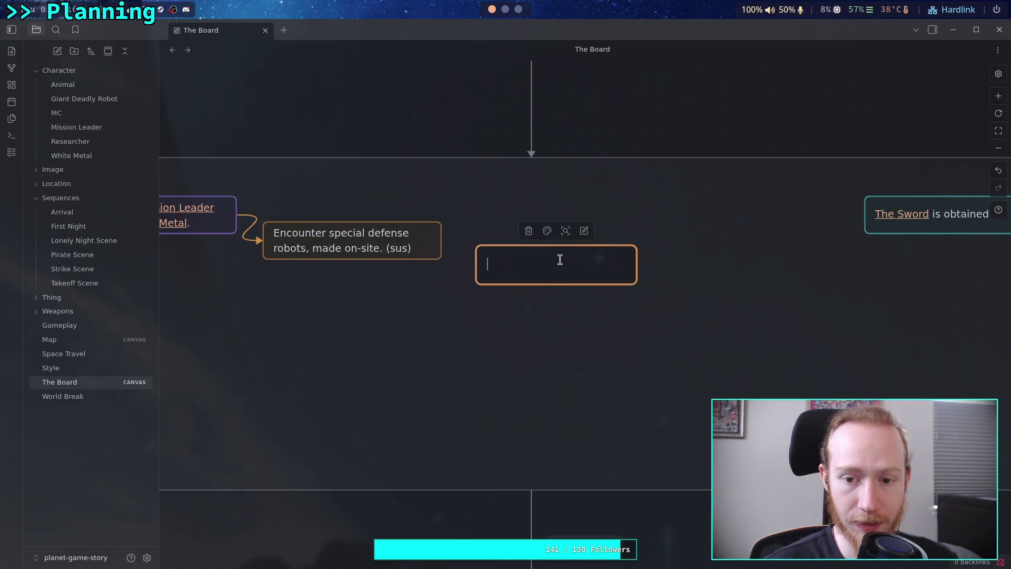
- Write '[[MC]] fights group after group of robots, progress through facility is slow.' in the new card
click(547, 231)
click(537, 260)
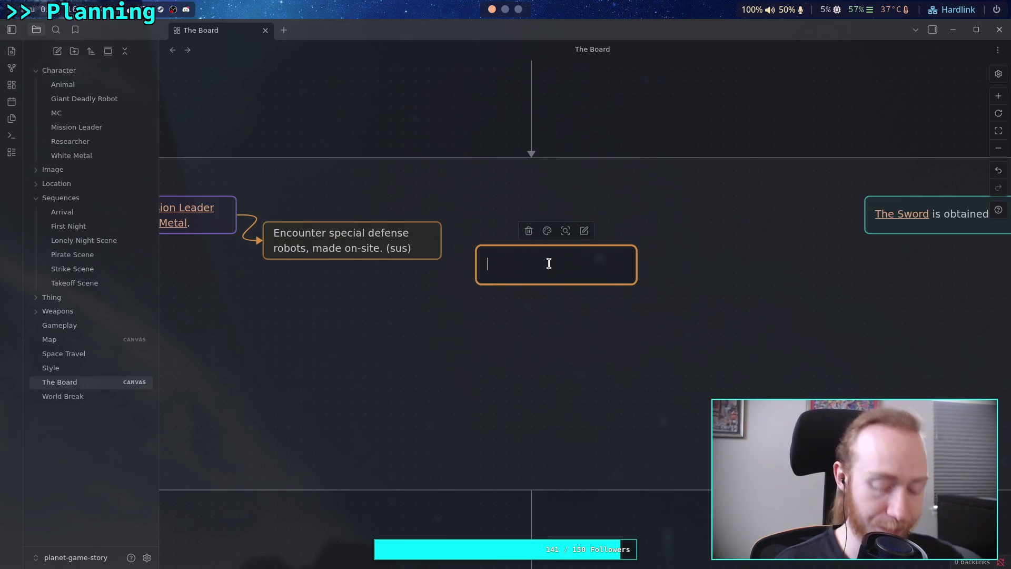
text([[MC)
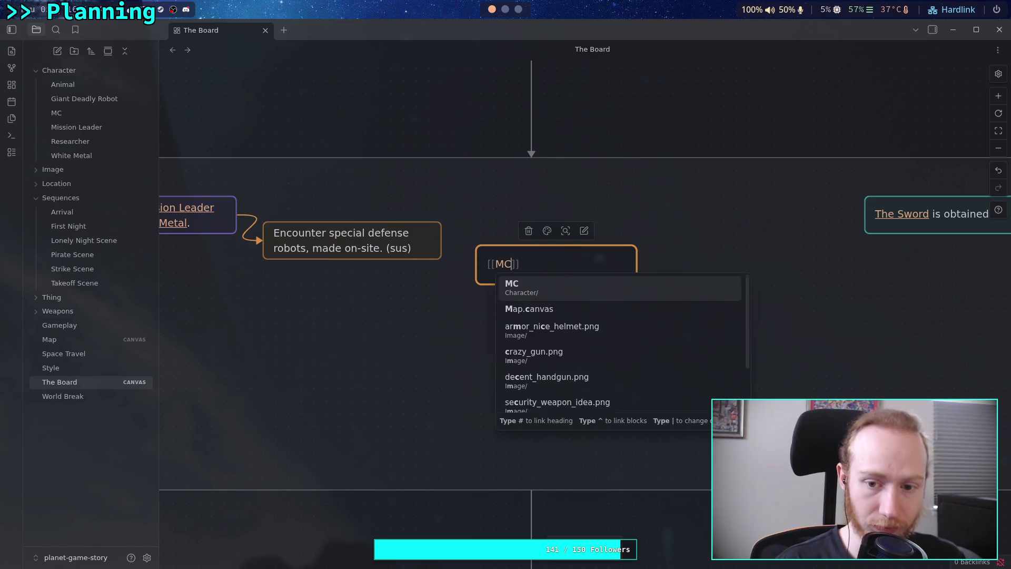
key(Return)
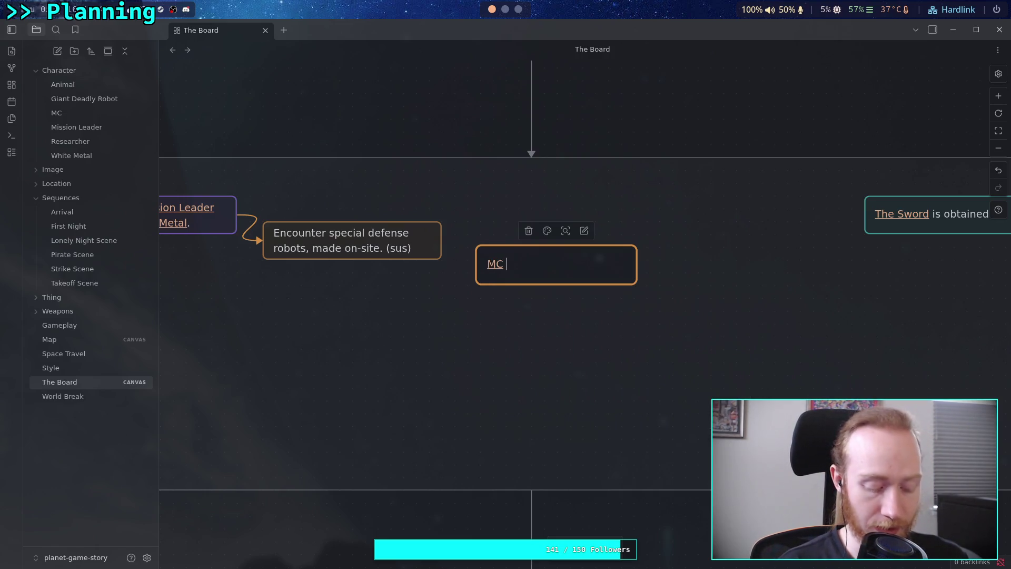
text(fights)
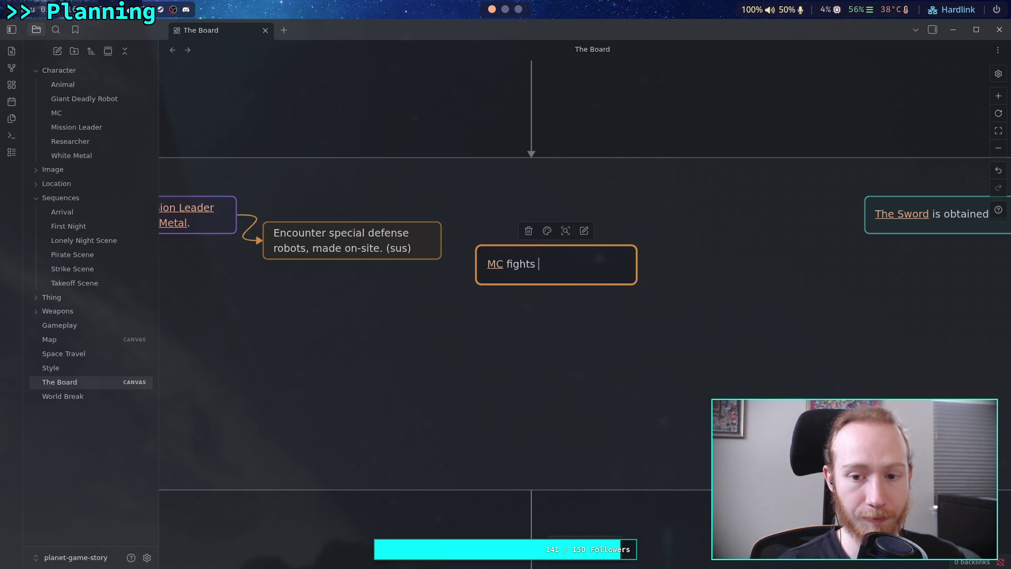
text( group aft)
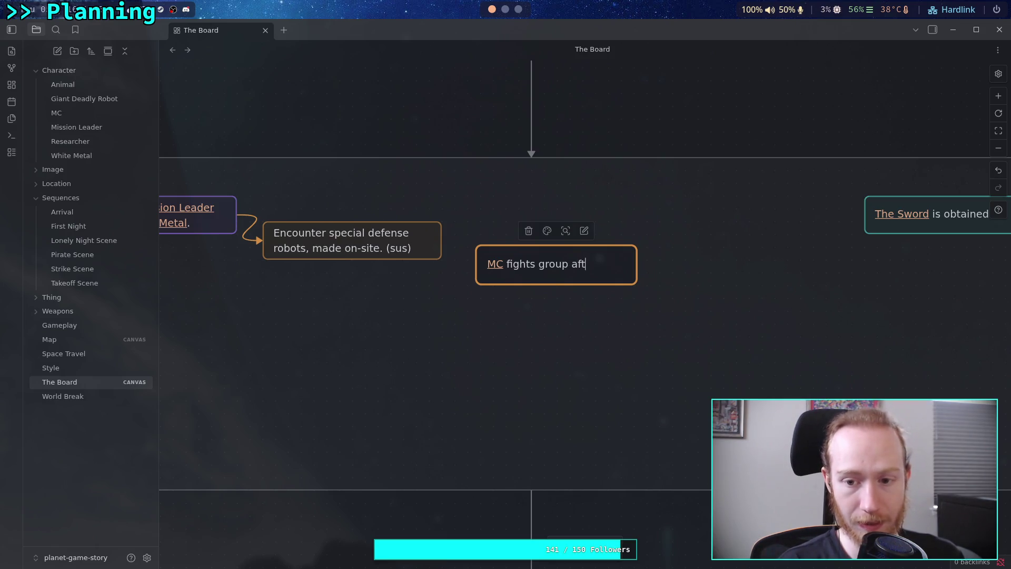
text(er group of)
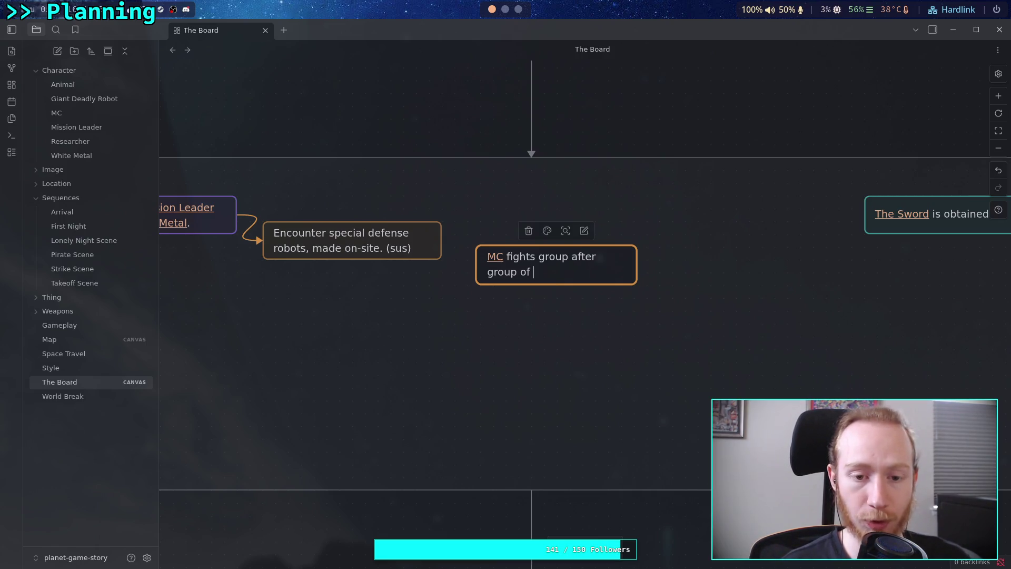
text( robots, )
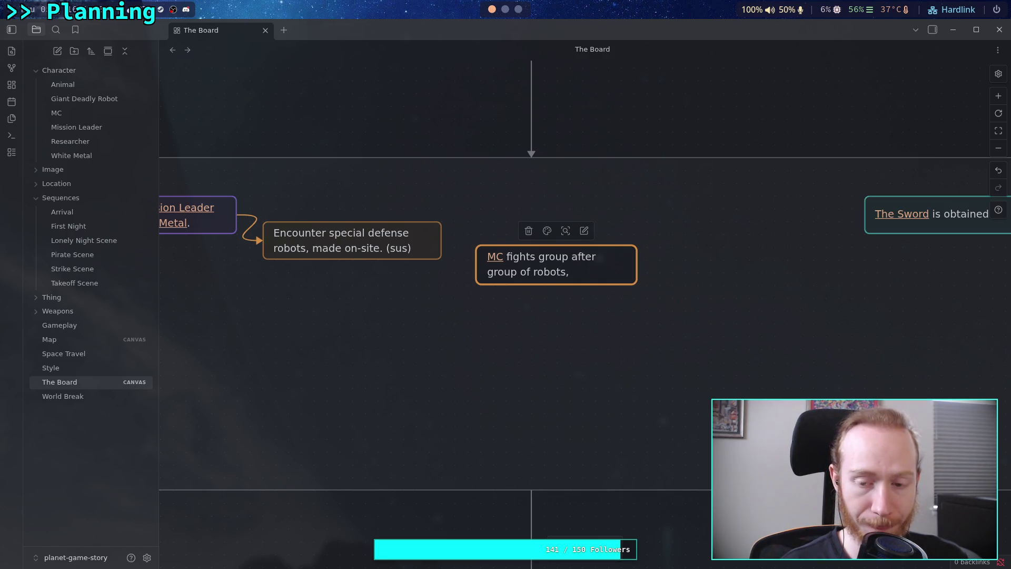
text(eventuall)
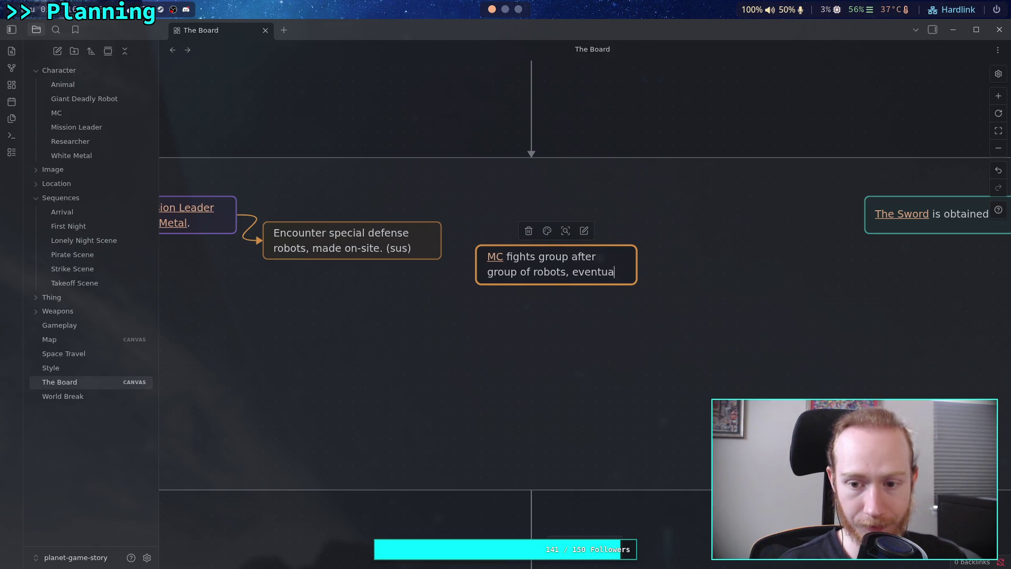
key(BackSpace)
key(BackSpace)
key(BackSpace)
text(pr)
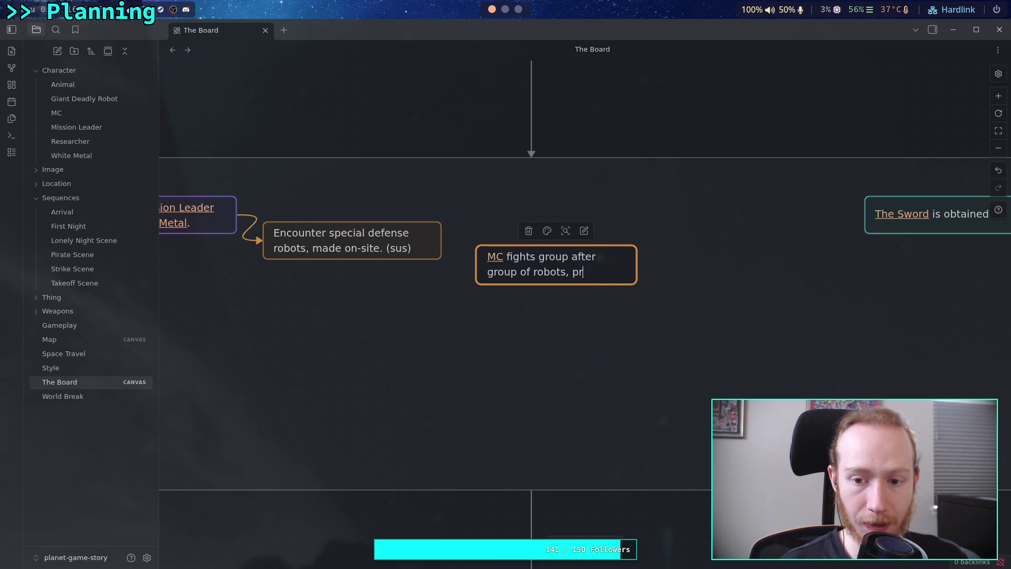
text(ogress through)
key(BackSpace)
key(BackSpace)
text(h)
key(BackSpace)
text(gh)
key(BackSpace)
text(h facility is )
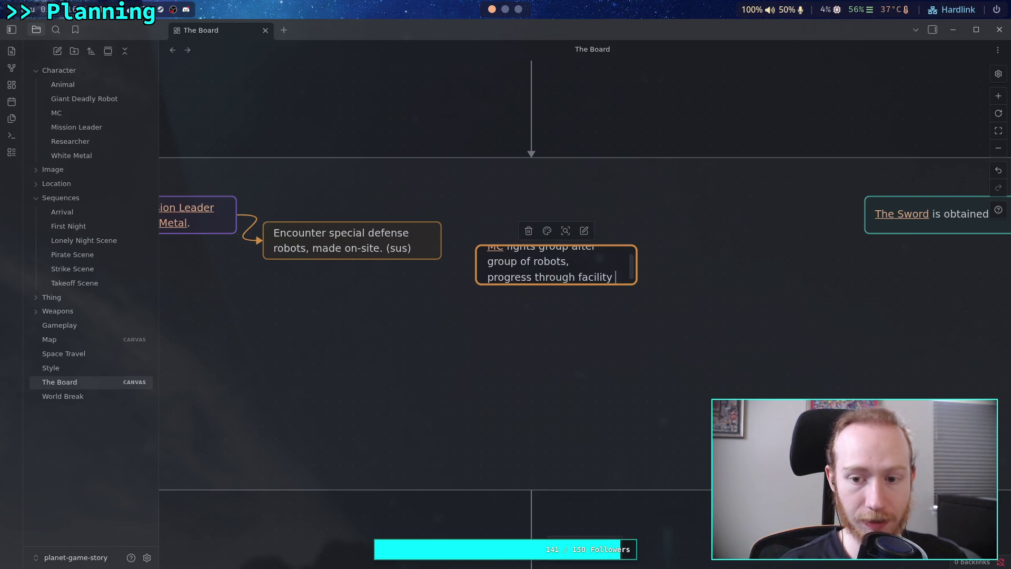
text(slow.)
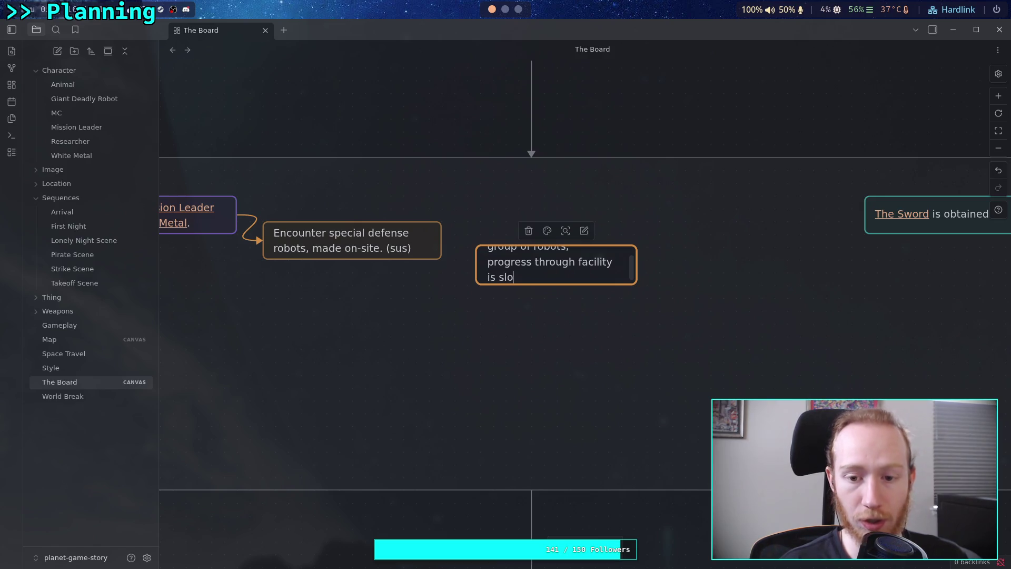
- Connect the Encounter card to the MC card, widen it, and colour the connector orange
click(547, 231)
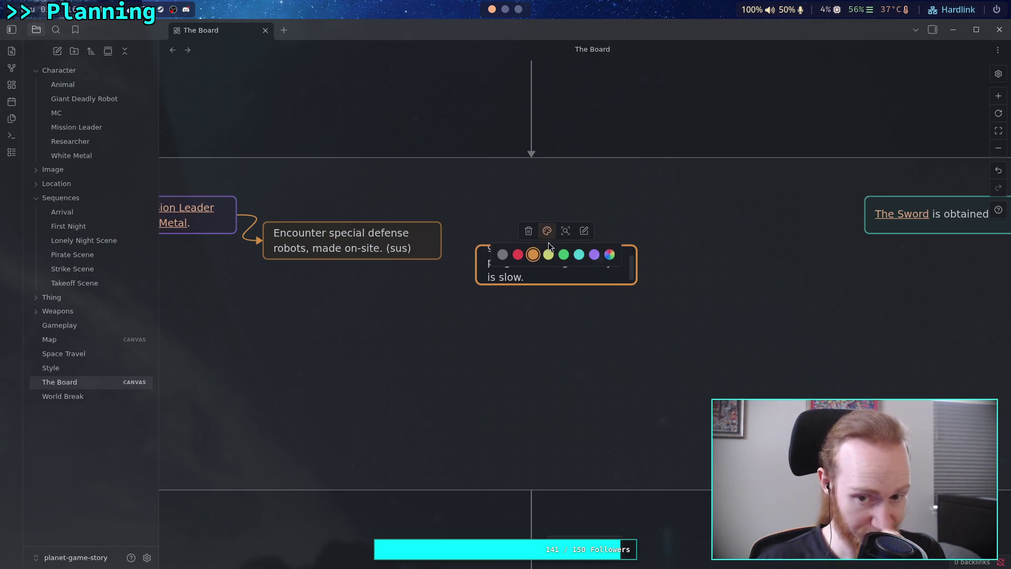
click(542, 314)
drag(441, 240, 494, 258)
click(500, 246)
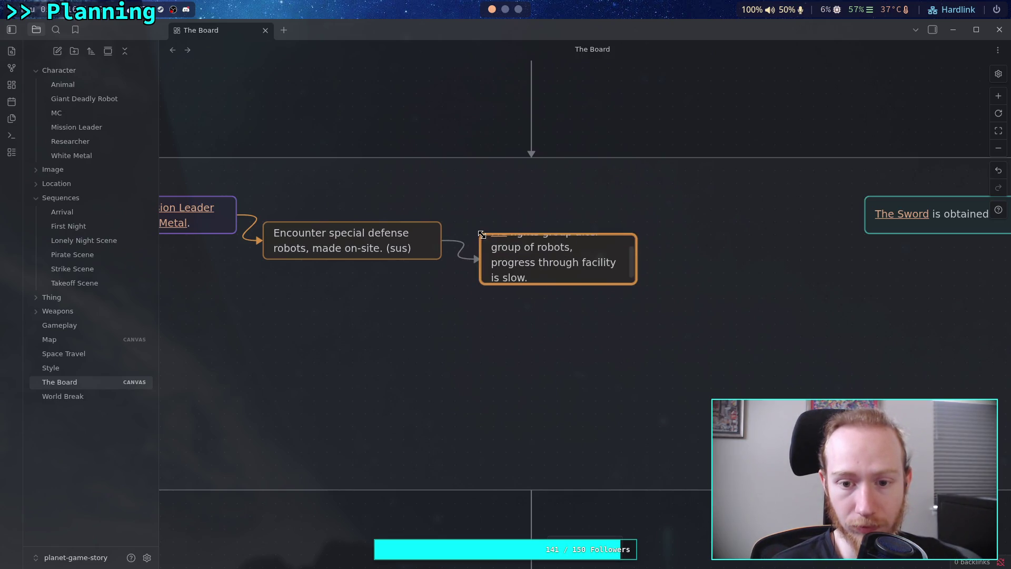
mouse_move(635, 286)
mouse_down()
mouse_move(670, 274)
mouse_move(672, 294)
mouse_move(691, 294)
mouse_move(633, 292)
mouse_move(646, 296)
mouse_move(587, 215)
mouse_up()
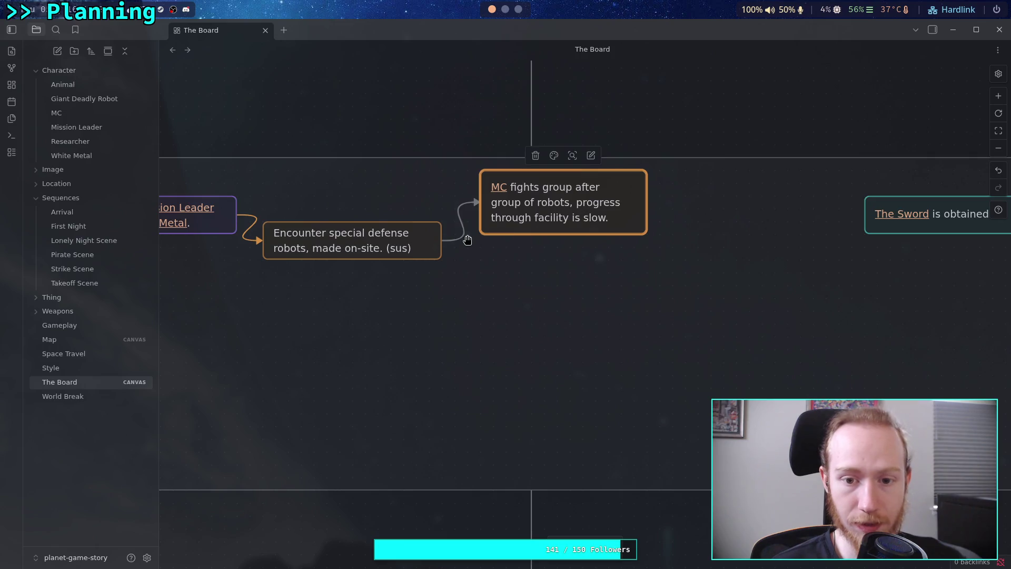
click(473, 238)
click(441, 187)
click(440, 210)
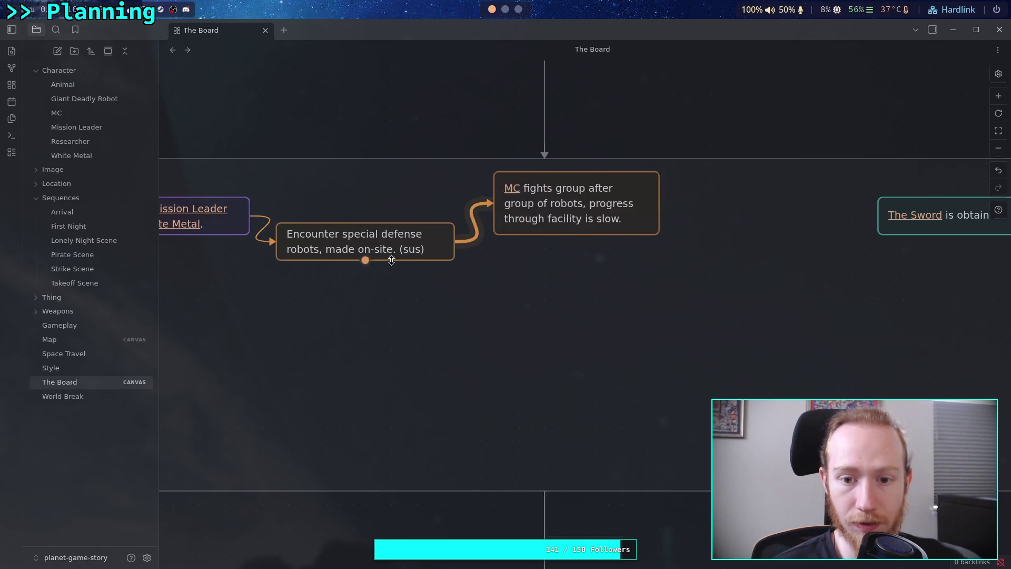
- Shift the Travel to Weapon Facility, Upon arrival, Encounter and MC cards closer together
scroll(365, 241, left, 10)
mouse_move(365, 241)
mouse_down()
mouse_move(342, 209)
mouse_move(326, 230)
mouse_move(339, 225)
mouse_up()
scroll(408, 217, right, 5)
scroll(409, 217, right, 2)
drag(454, 224, 433, 204)
mouse_move(649, 248)
mouse_down()
mouse_move(611, 239)
mouse_move(624, 238)
mouse_up()
scroll(470, 266, right, 7)
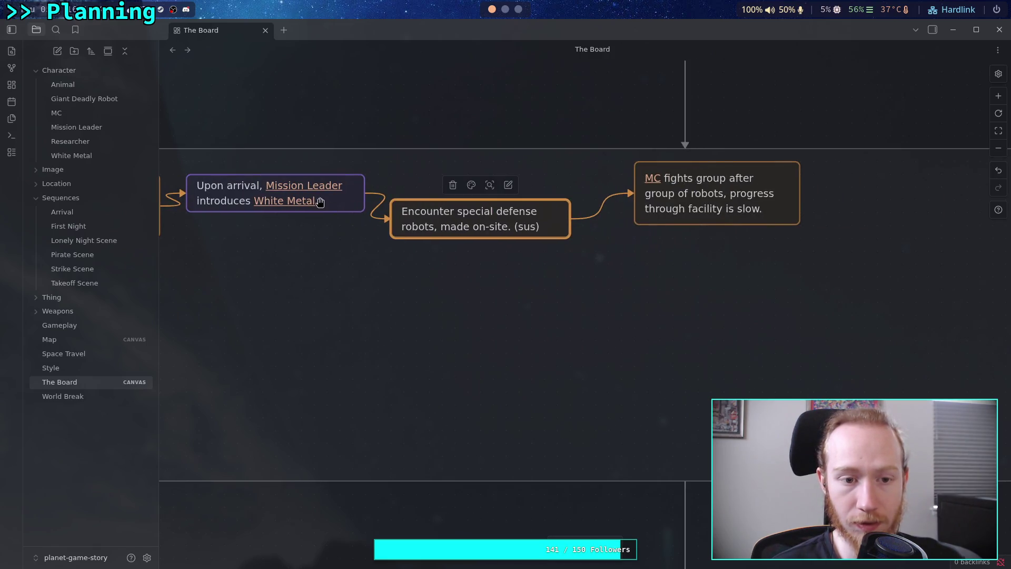
drag(691, 211, 650, 210)
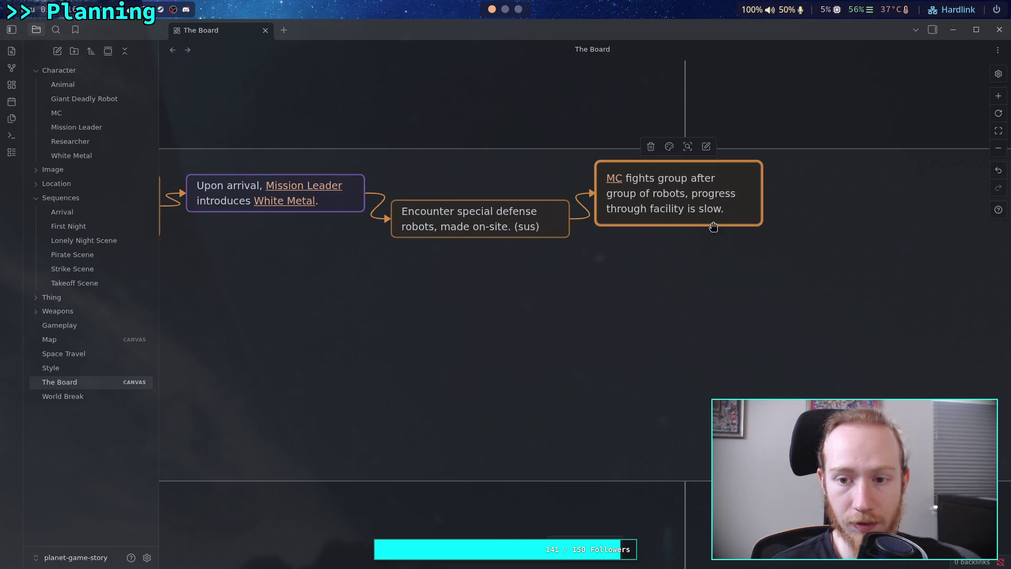
scroll(548, 223, right, 8)
- Create a card below the MC card and draft text linking [[Mission Leader]] and [[MC]]
double_click(592, 254)
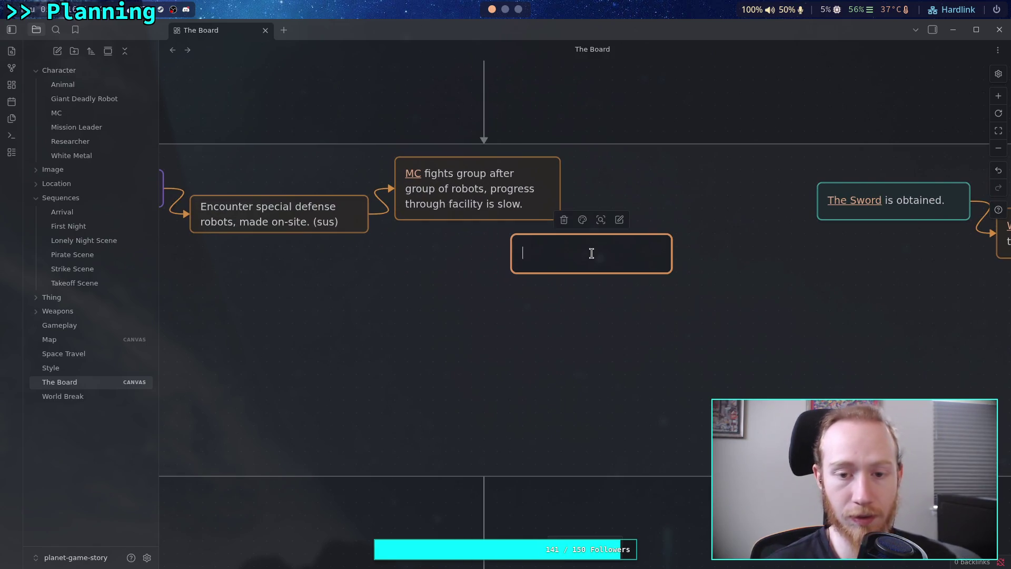
text(Eventually,)
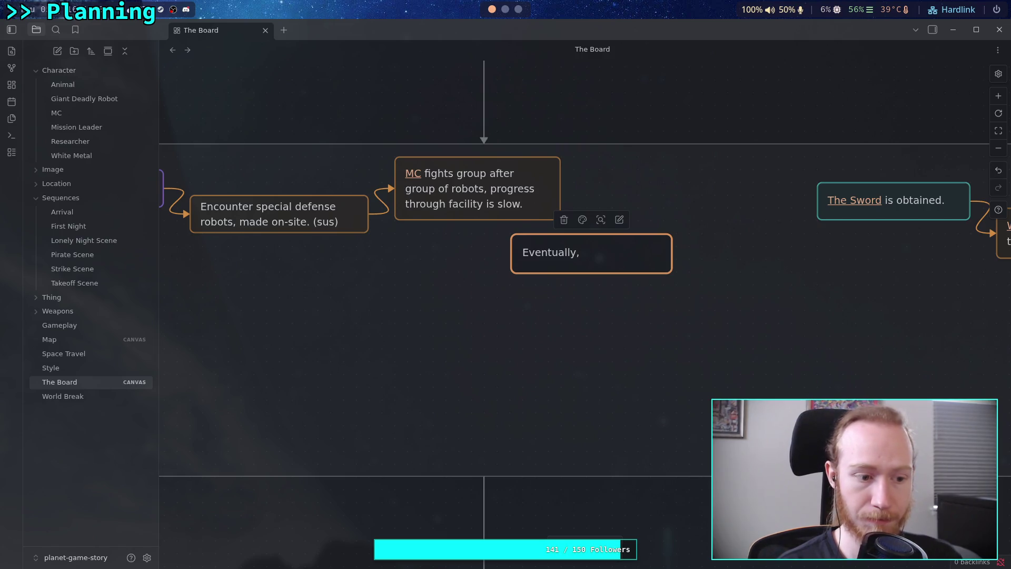
text( [[Miss)
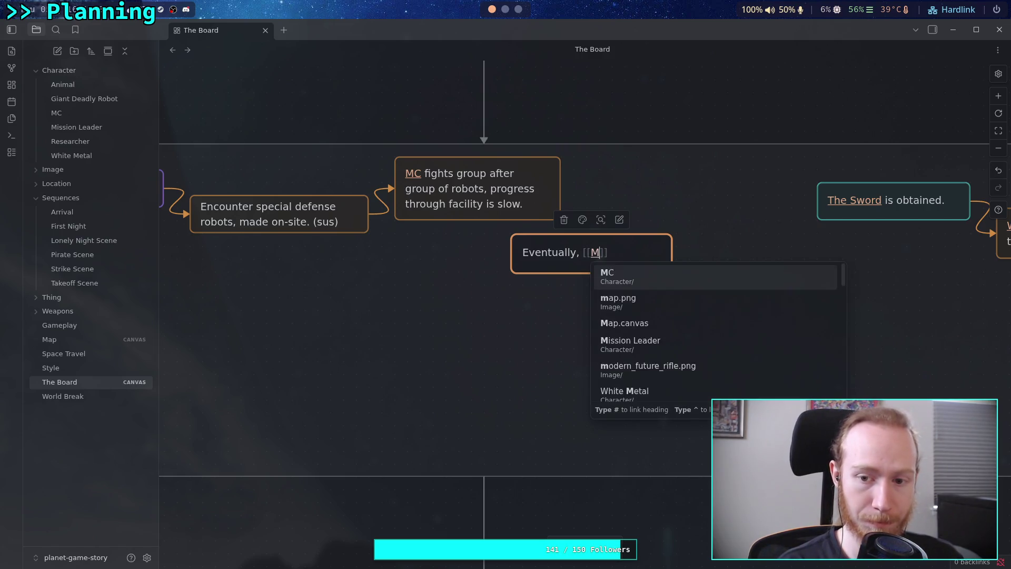
key(Return)
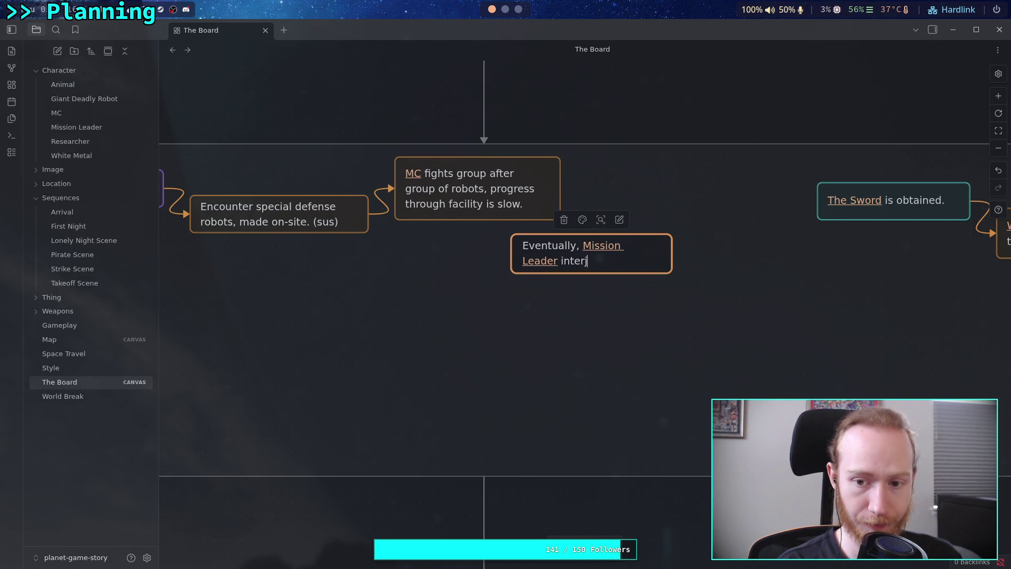
text(ects and)
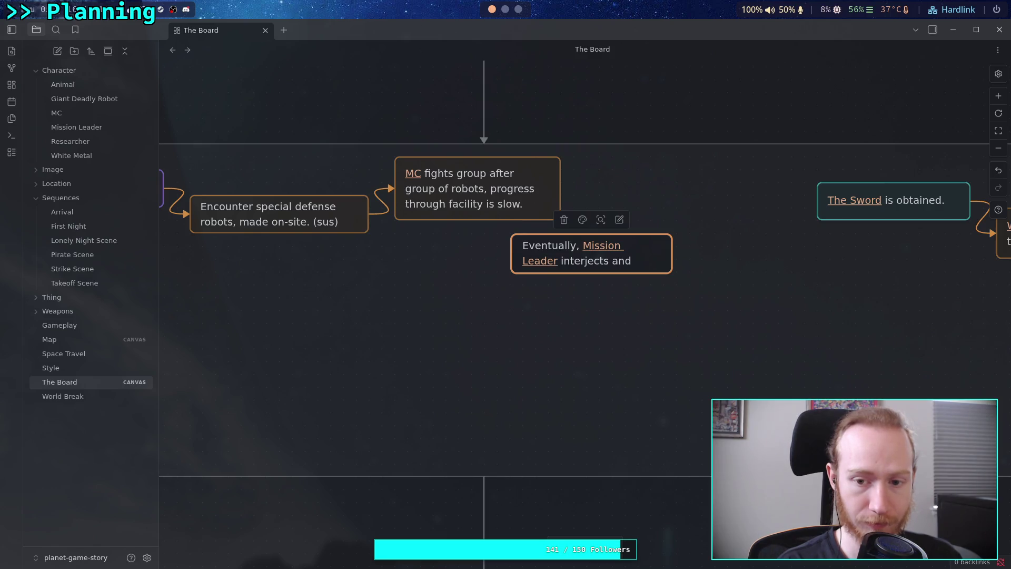
text( tries )
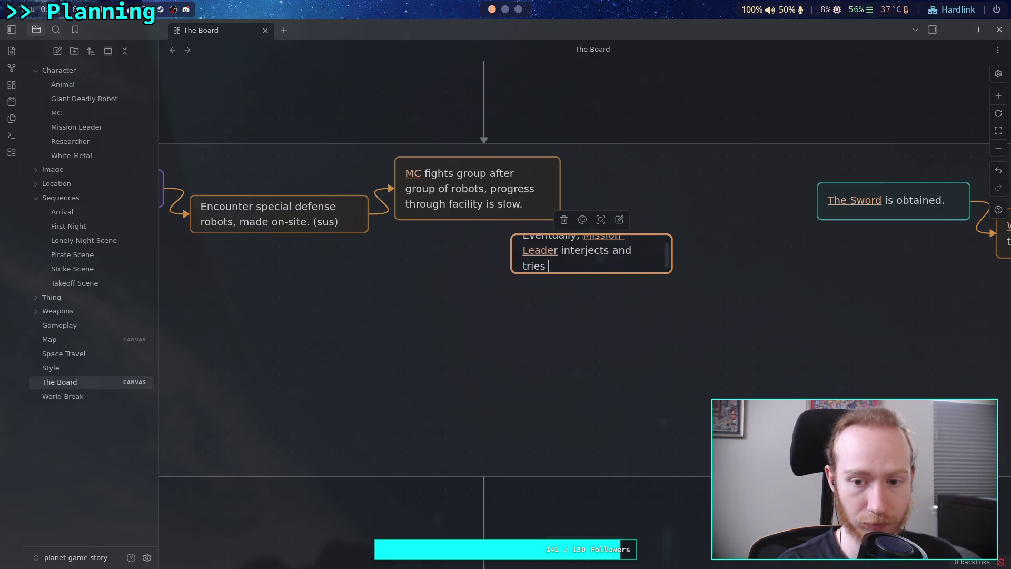
text(the m)
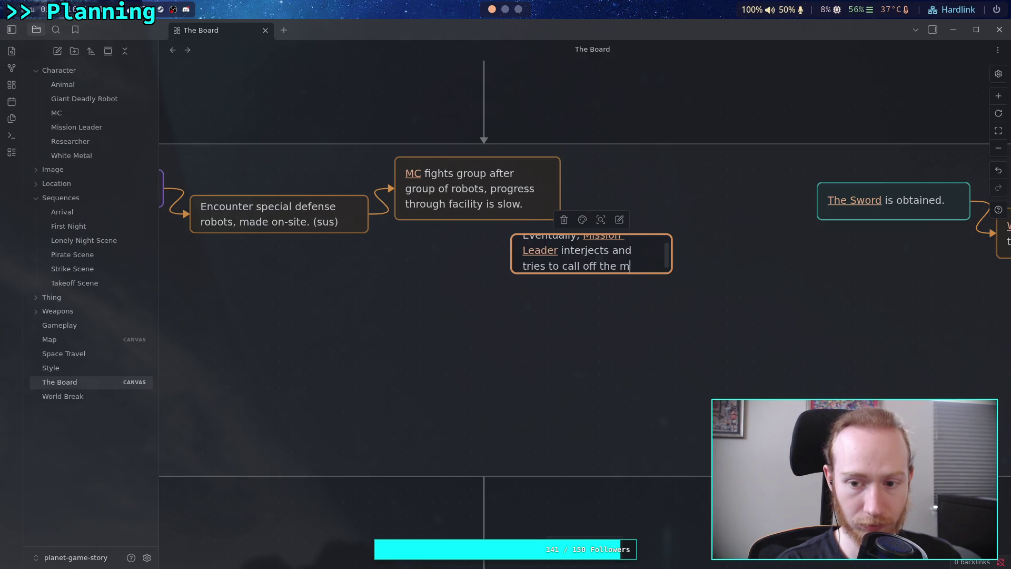
text(mission due to th)
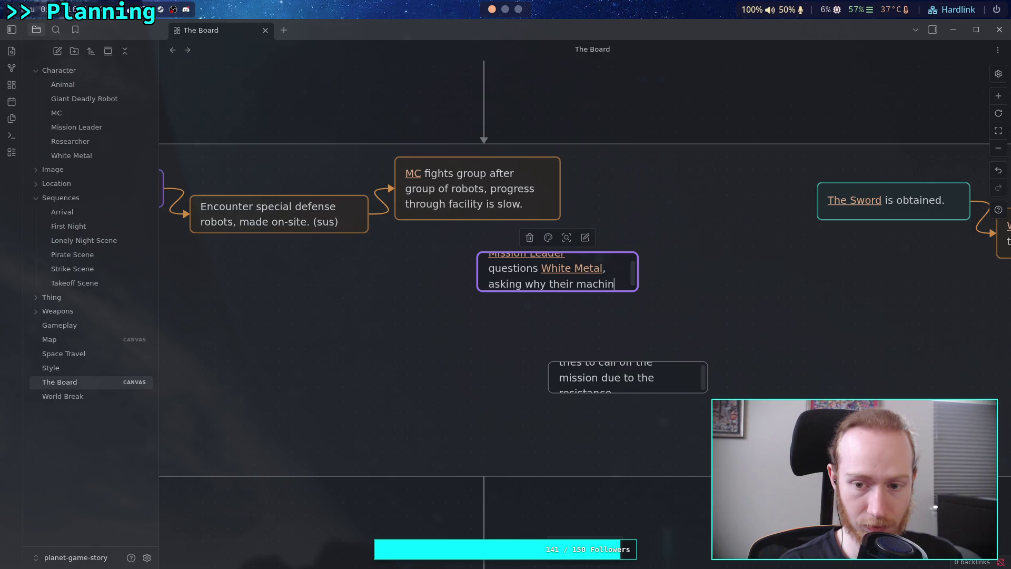
text(es a)
text(re attacking [[MC)
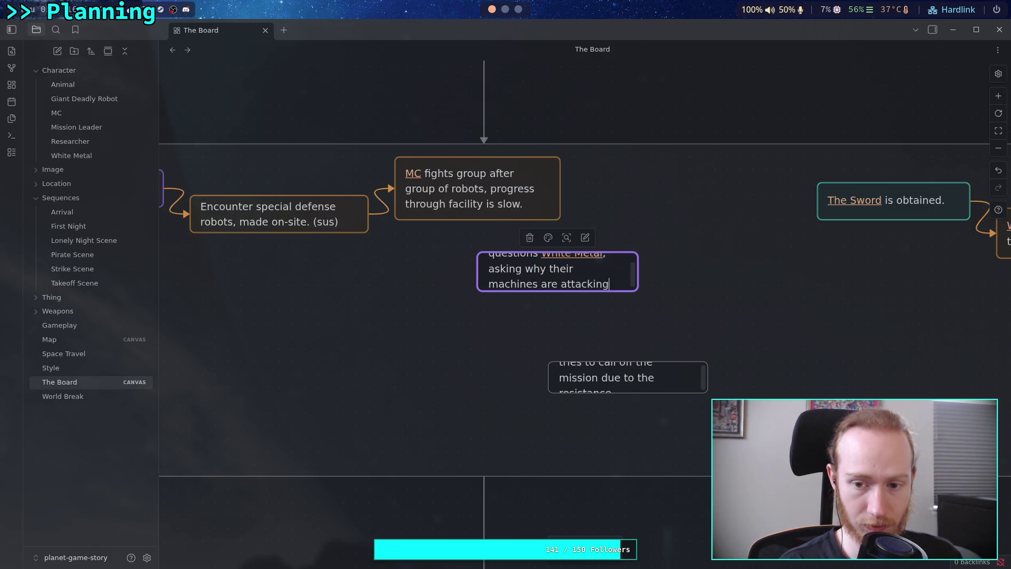
key(Return)
text(.)
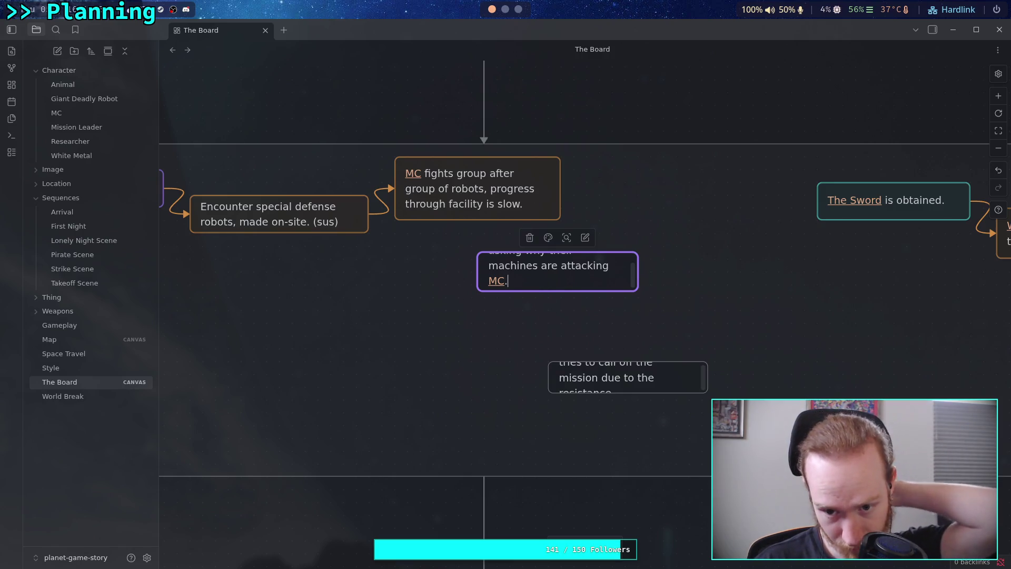
- Revise the text: Mission Leader asks how to disable the machines; she says there's no "Master Switch"
key(Left)
key(Left)
key(Left)
key(BackSpace)
key(BackSpace)
key(BackSpace)
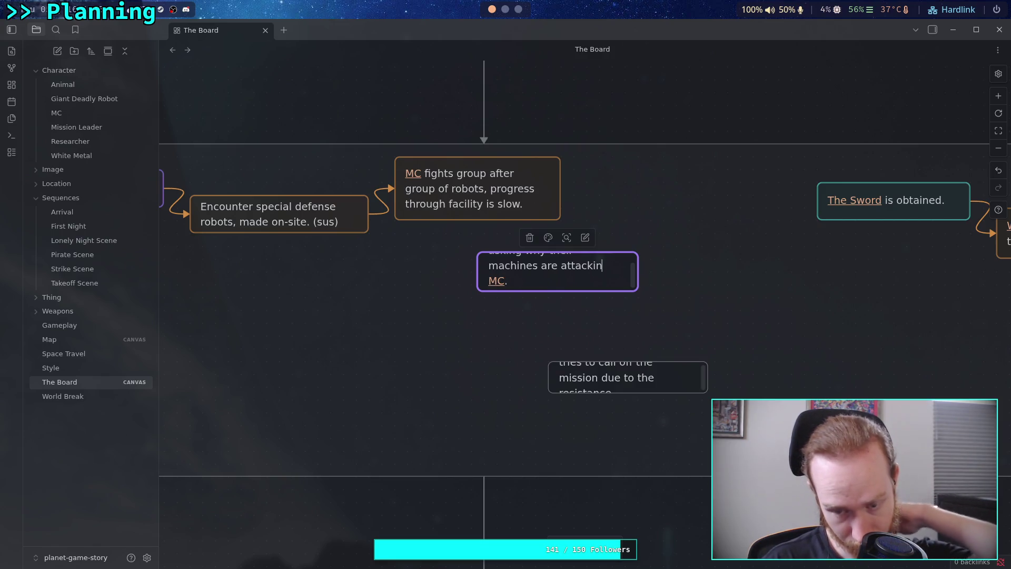
key(Left)
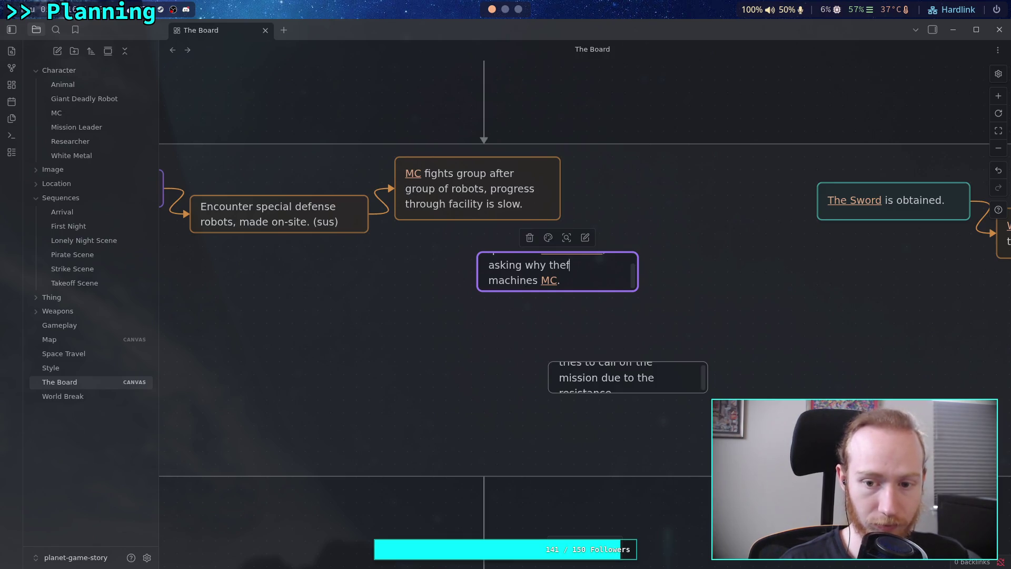
key(BackSpace)
key(BackSpace)
text(y gat)
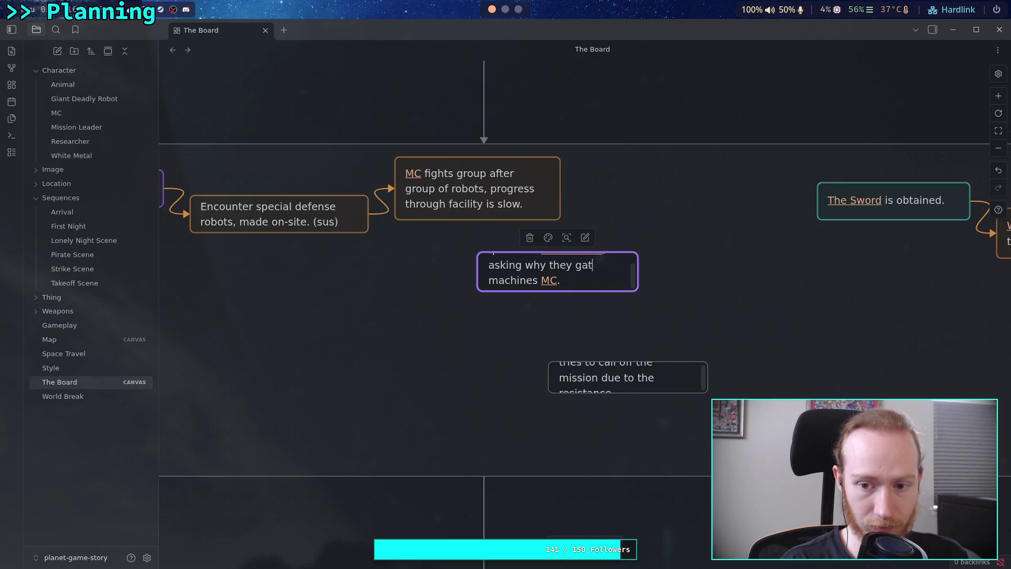
key(BackSpace)
key(BackSpace)
key(BackSpace)
text(cg)
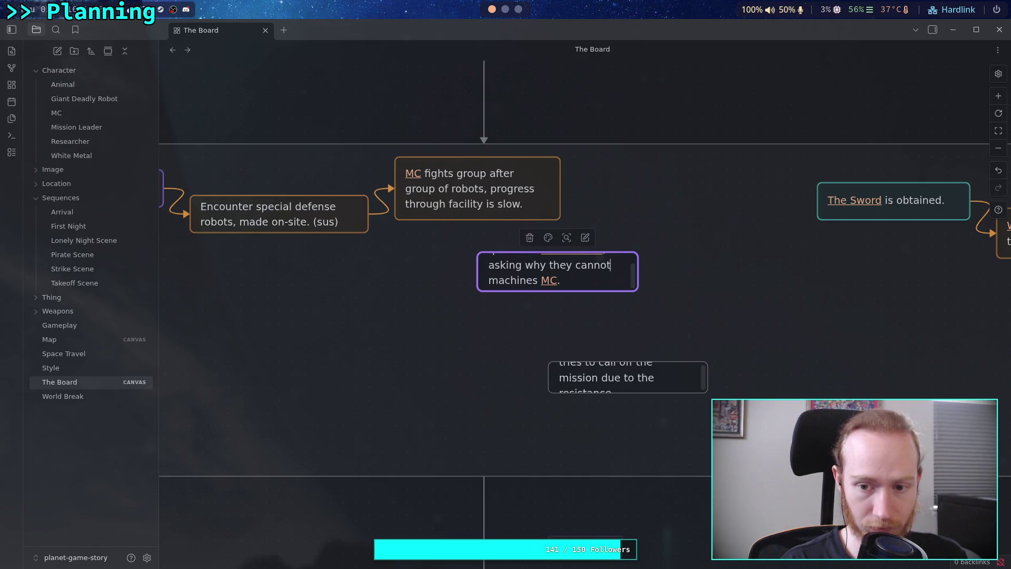
text(disable the)
key(Delete)
key(Delete)
key(Delete)
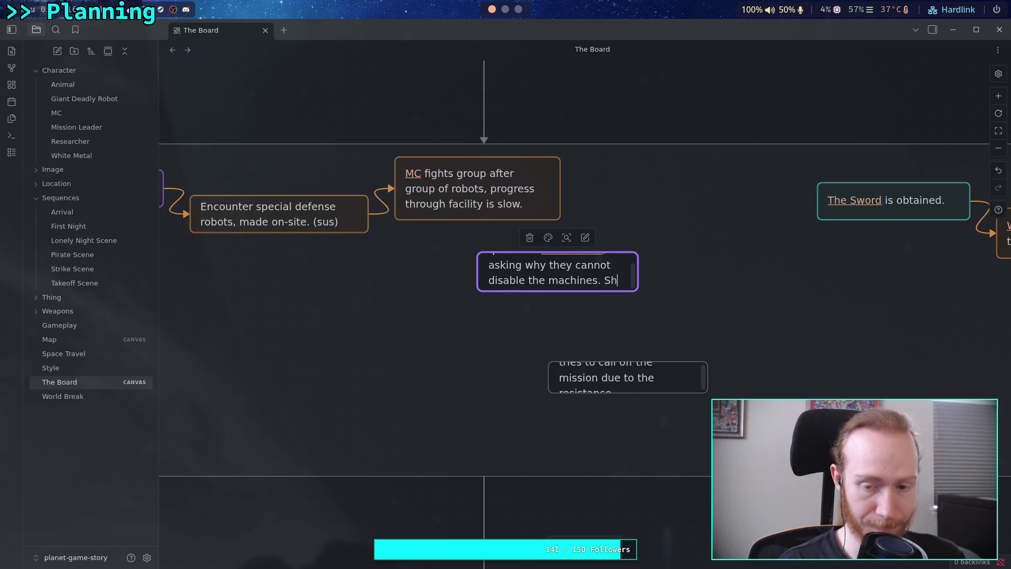
text(e f)
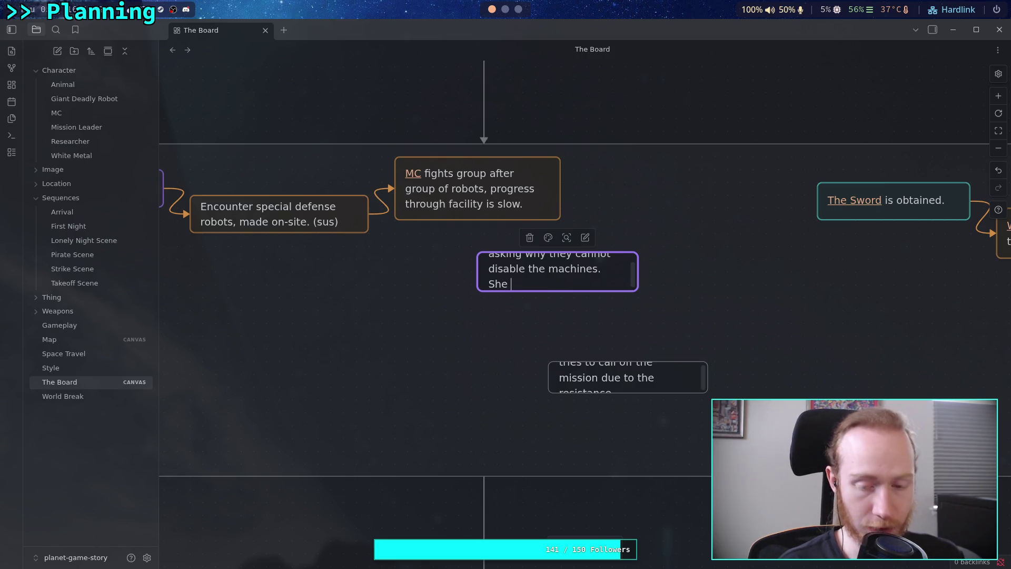
text(says there is)
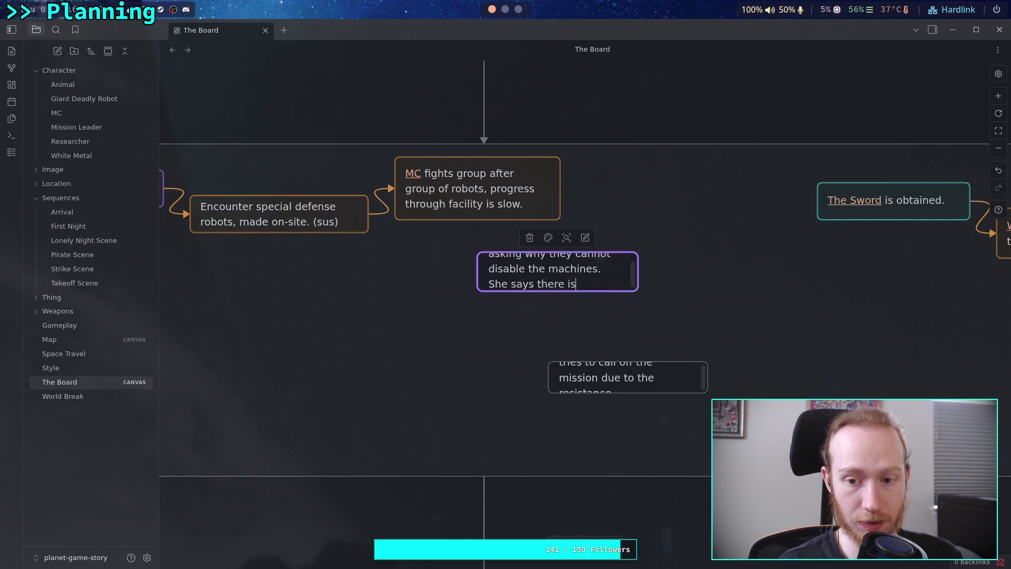
text( no "Master Switch".)
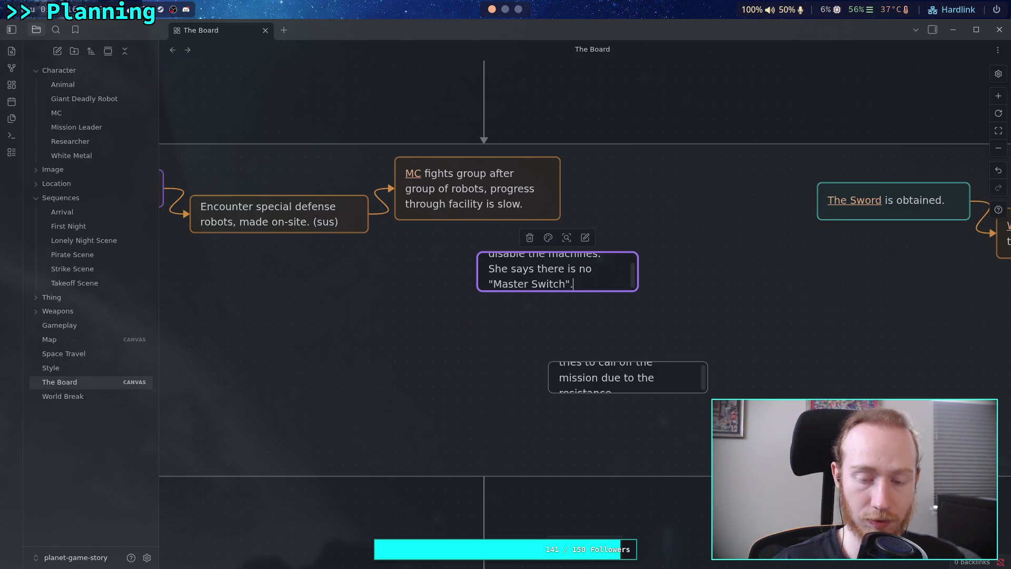
- Enlarge the Mission Leader card and connect it from the MC card
click(567, 325)
mouse_move(639, 291)
mouse_down()
mouse_move(657, 307)
mouse_move(701, 305)
mouse_move(693, 321)
mouse_move(662, 322)
mouse_up()
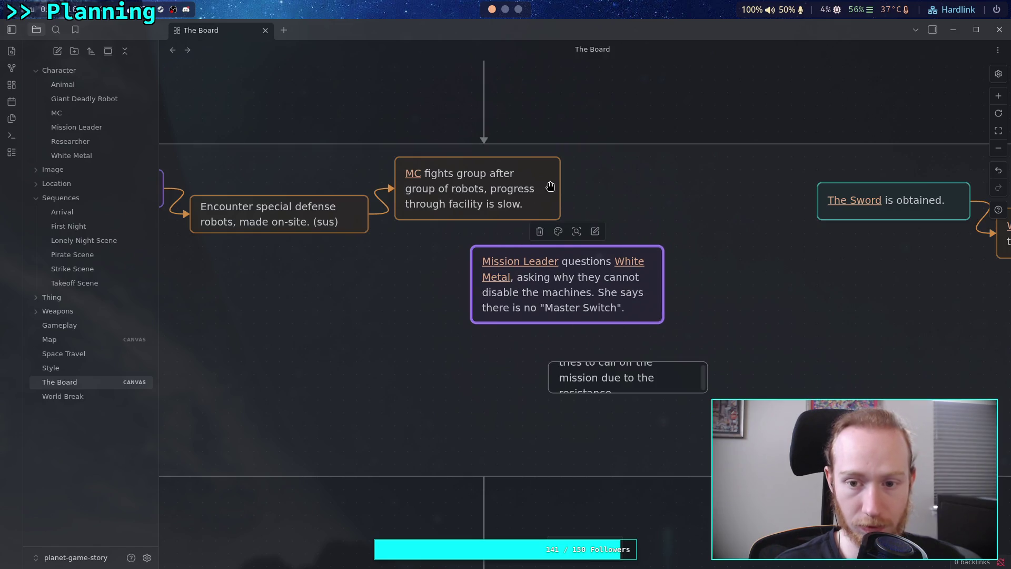
drag(560, 189, 462, 277)
- Colour the MC-to-Mission Leader arrow orange and move the Mission Leader card nearer the MC card
click(464, 270)
click(498, 173)
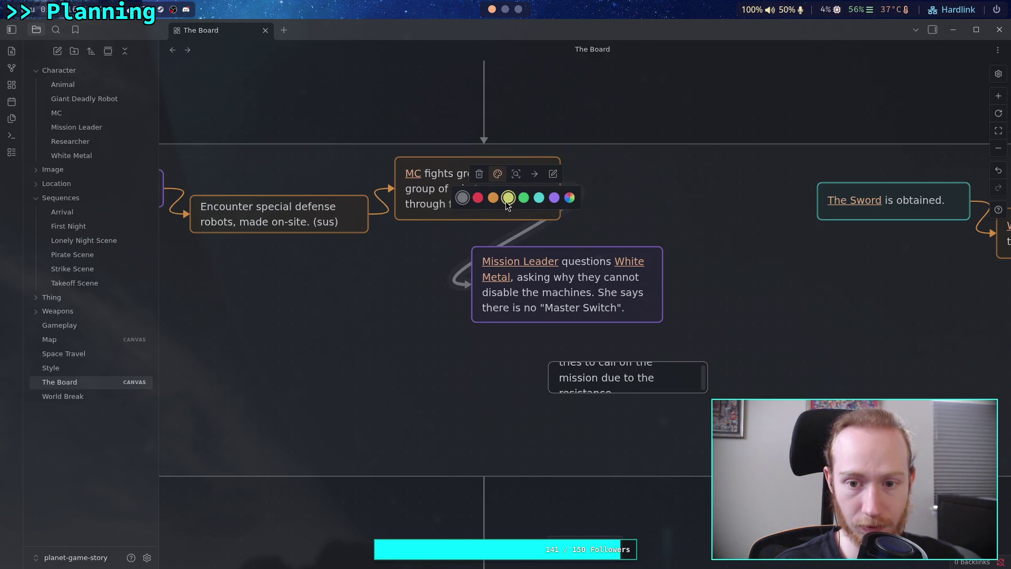
click(556, 199)
scroll(636, 247, right, 3)
drag(432, 299, 548, 261)
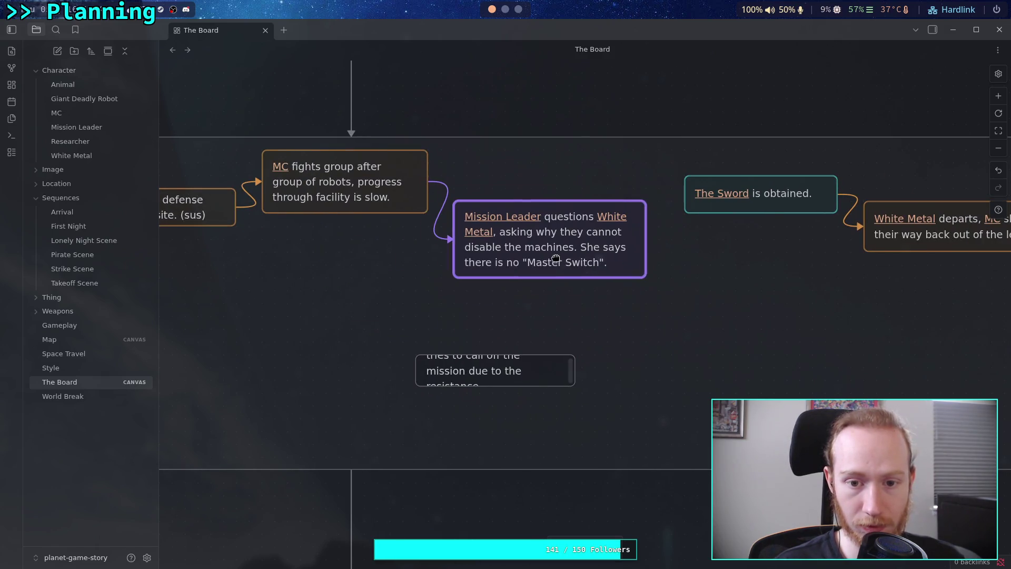
click(422, 167)
click(411, 188)
click(527, 273)
drag(528, 273, 527, 245)
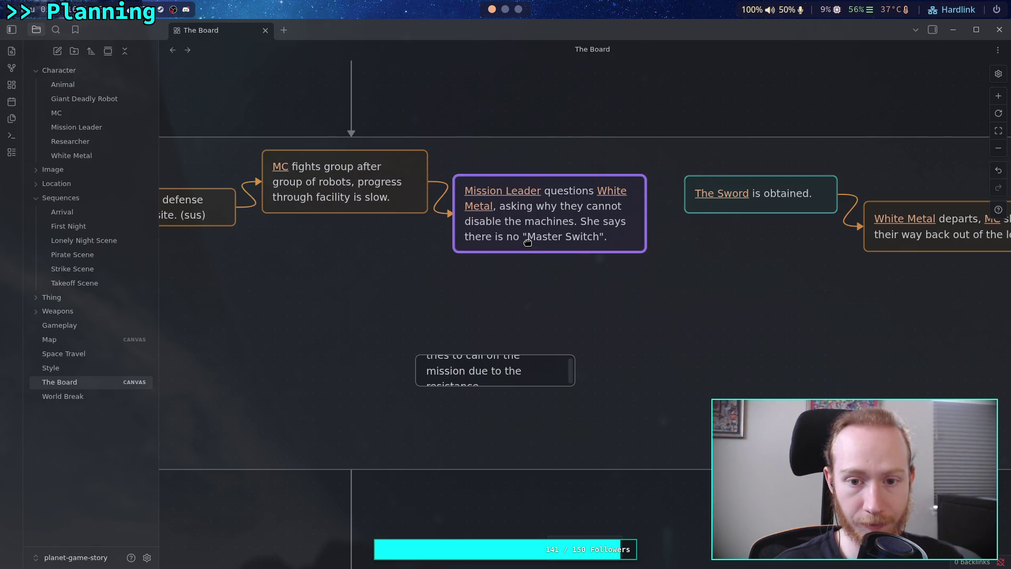
- Move the Sword and White Metal cards lower on the board
scroll(528, 263, right, 5)
mouse_move(597, 279)
mouse_down()
mouse_move(611, 297)
mouse_move(727, 210)
mouse_up()
drag(633, 201, 608, 394)
- Resize the Eventually card taller and narrower and colour it purple
click(341, 375)
drag(429, 356, 438, 329)
mouse_move(439, 389)
mouse_down()
mouse_move(453, 419)
mouse_move(420, 409)
mouse_up()
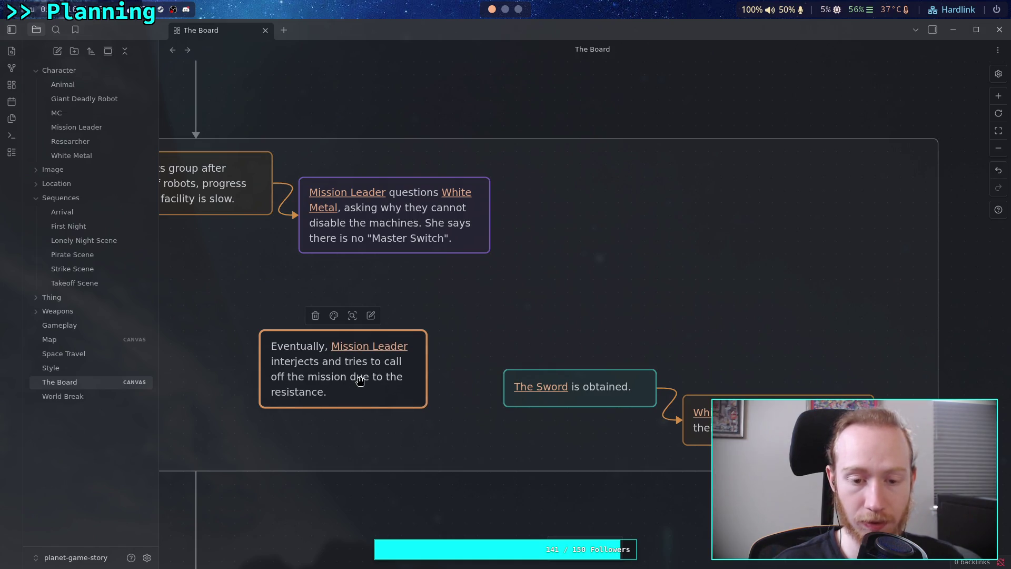
double_click(358, 374)
click(431, 421)
click(351, 368)
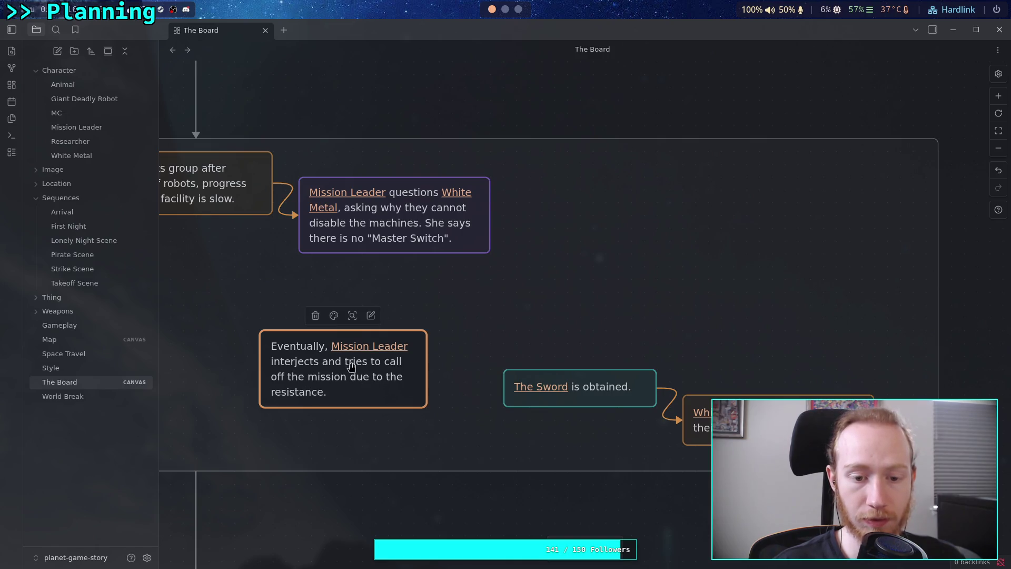
click(334, 316)
click(381, 339)
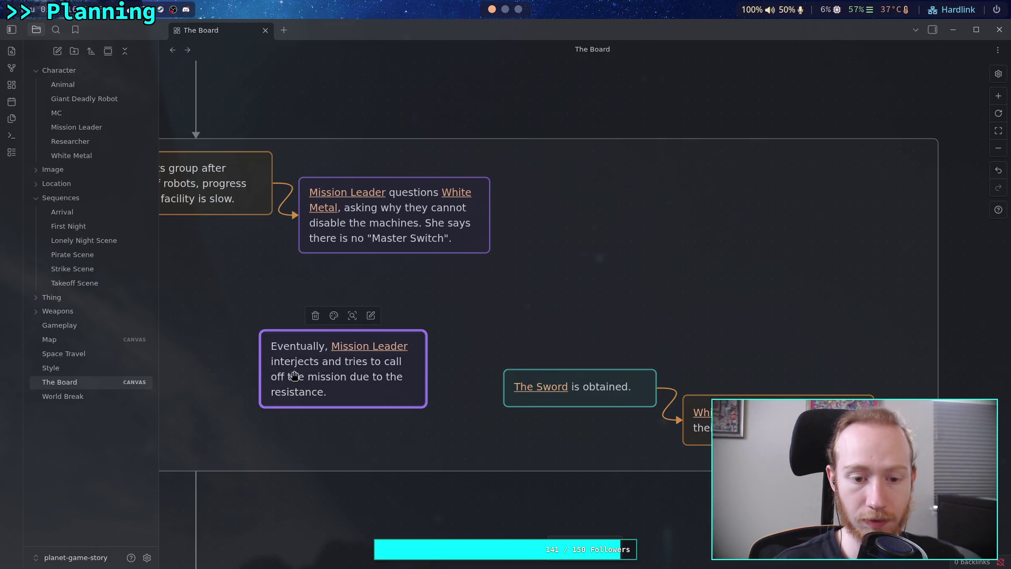
- Place the Eventually card in the row and connect it from the Mission Leader card
mouse_move(298, 392)
mouse_down()
mouse_move(580, 225)
mouse_move(580, 238)
mouse_up()
drag(490, 215, 551, 219)
mouse_move(609, 240)
mouse_down()
mouse_move(584, 221)
mouse_move(592, 210)
mouse_up()
scroll(593, 228, right, 1)
scroll(548, 303, left, 15)
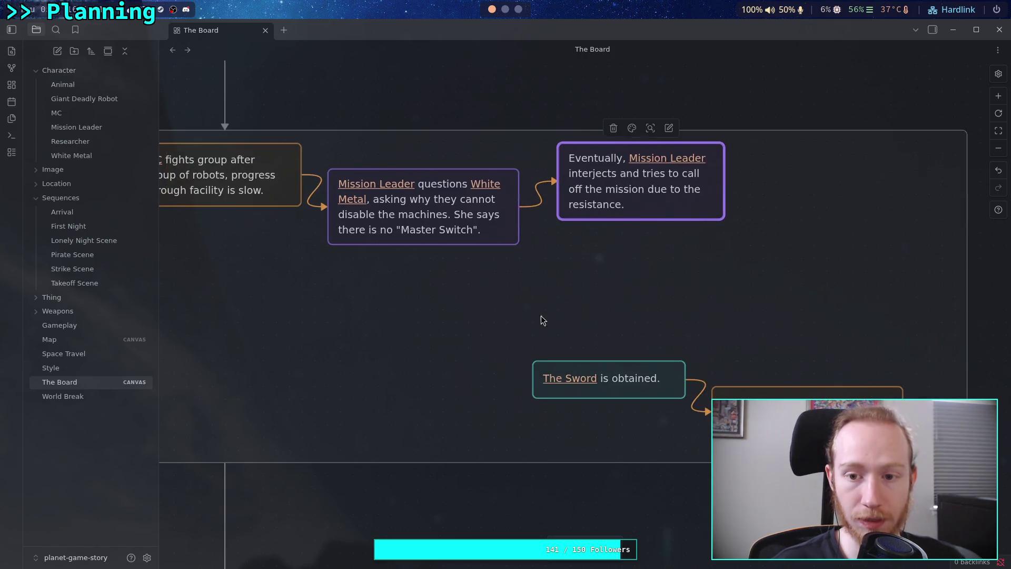
scroll(611, 320, down, 5)
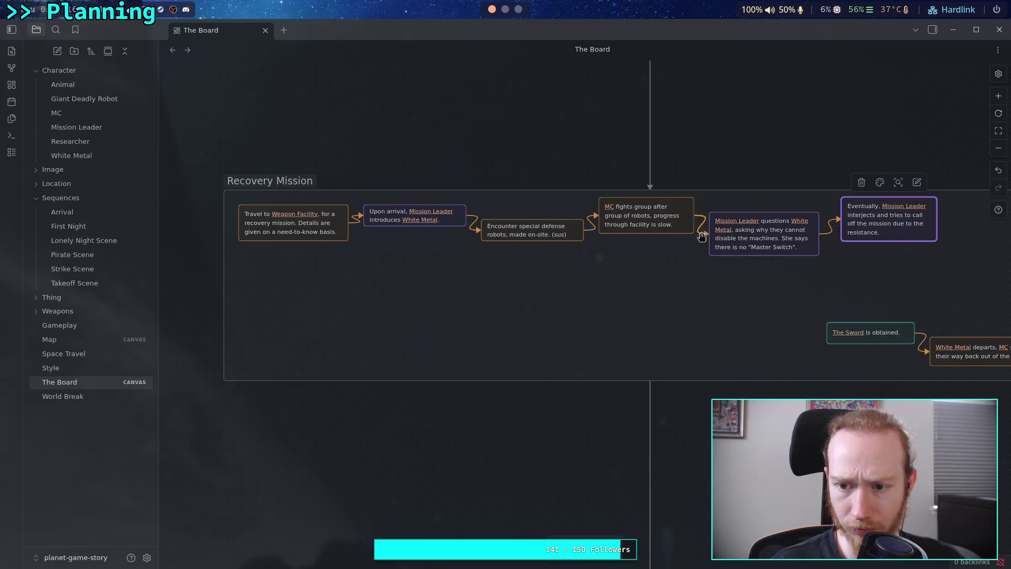
- Reattach the arrow from the MC card's bottom to the Mission Leader card, with Eventually beside it
mouse_move(704, 233)
mouse_down()
mouse_move(747, 209)
mouse_move(765, 223)
mouse_move(517, 346)
mouse_move(309, 287)
mouse_move(308, 312)
mouse_up()
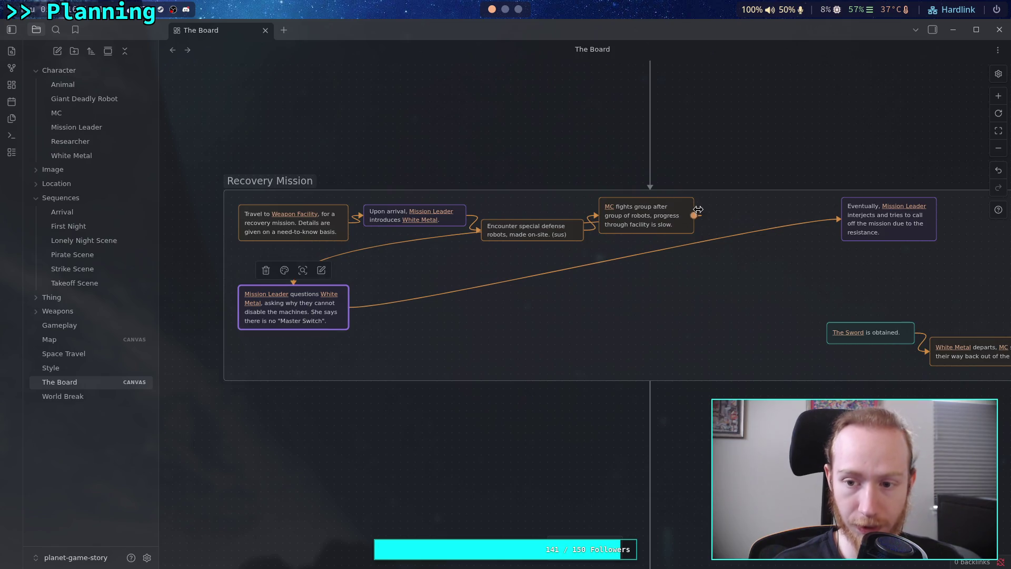
drag(699, 216, 644, 237)
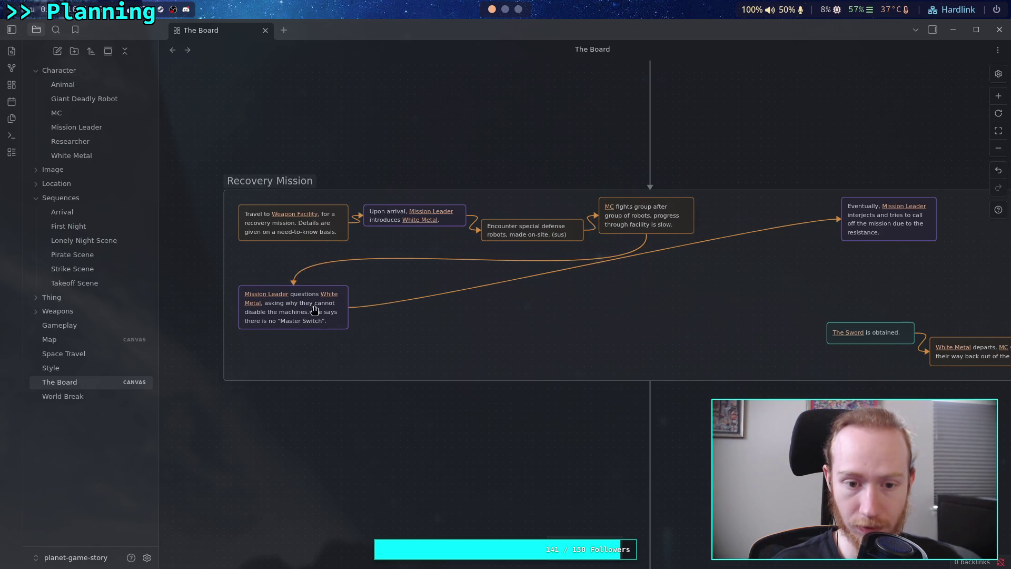
drag(312, 311, 311, 296)
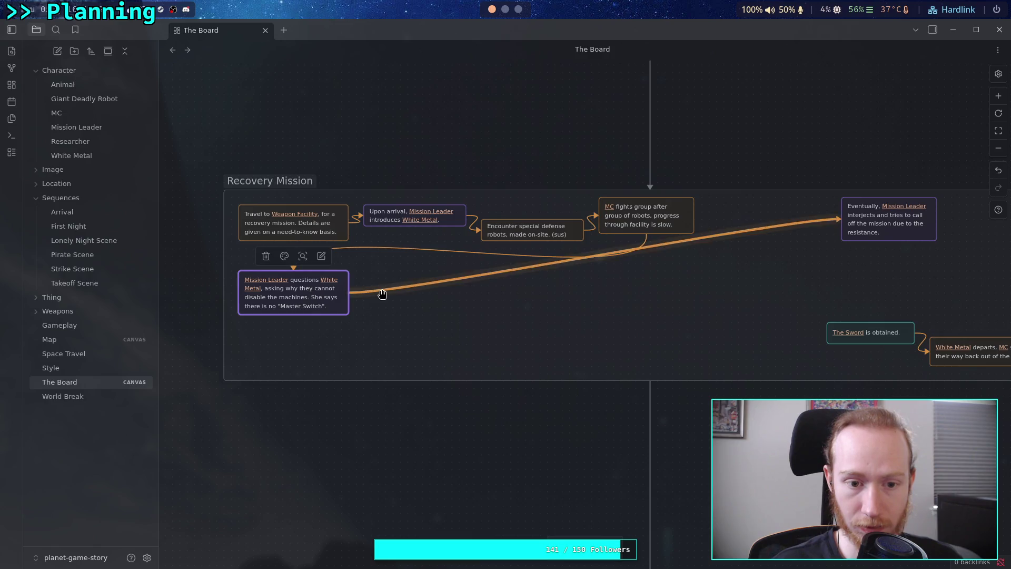
mouse_move(882, 225)
mouse_down()
mouse_move(448, 291)
mouse_move(403, 286)
mouse_up()
- Add a new empty card below the Mission Leader row
scroll(517, 295, down, 2)
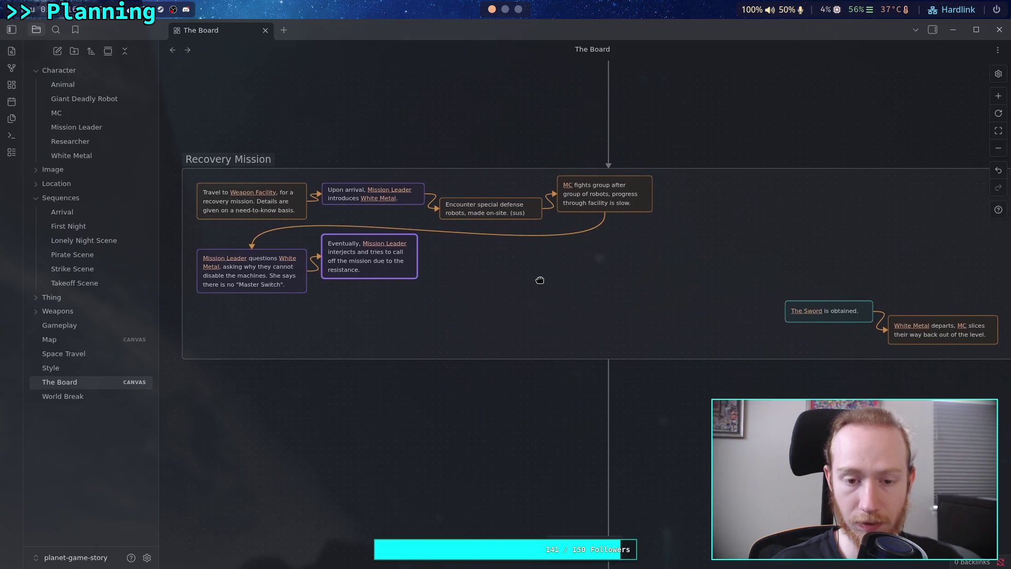
scroll(511, 294, up, 3)
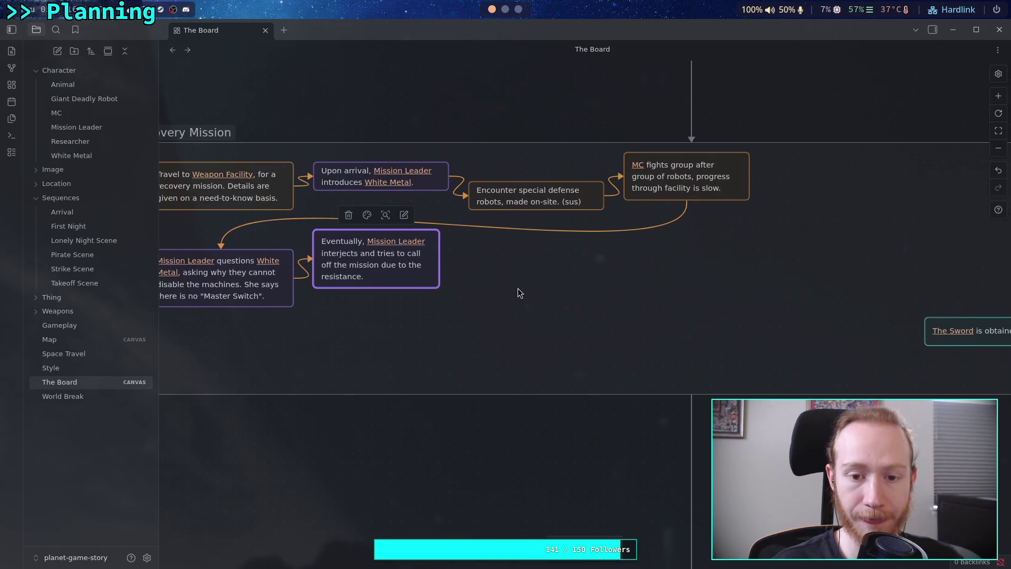
double_click(484, 277)
- Colour the new empty card red and move it down and to the right
click(475, 248)
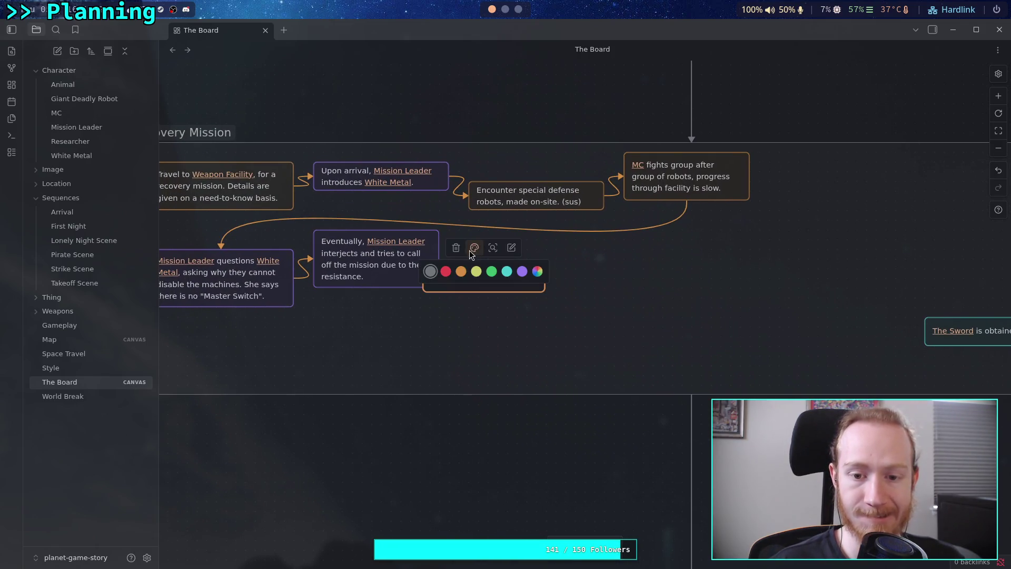
click(445, 271)
click(542, 320)
drag(501, 280, 555, 305)
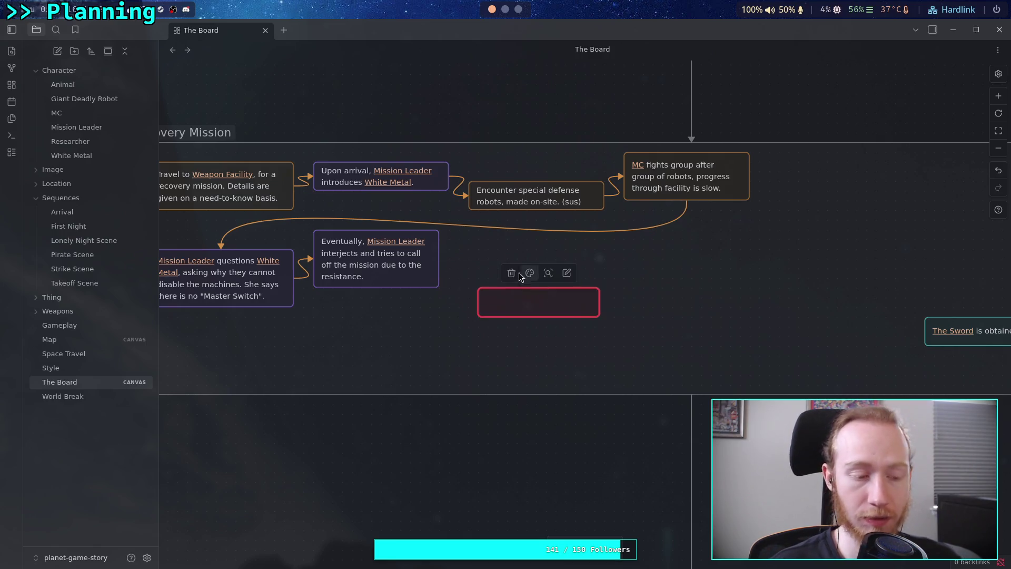
click(439, 315)
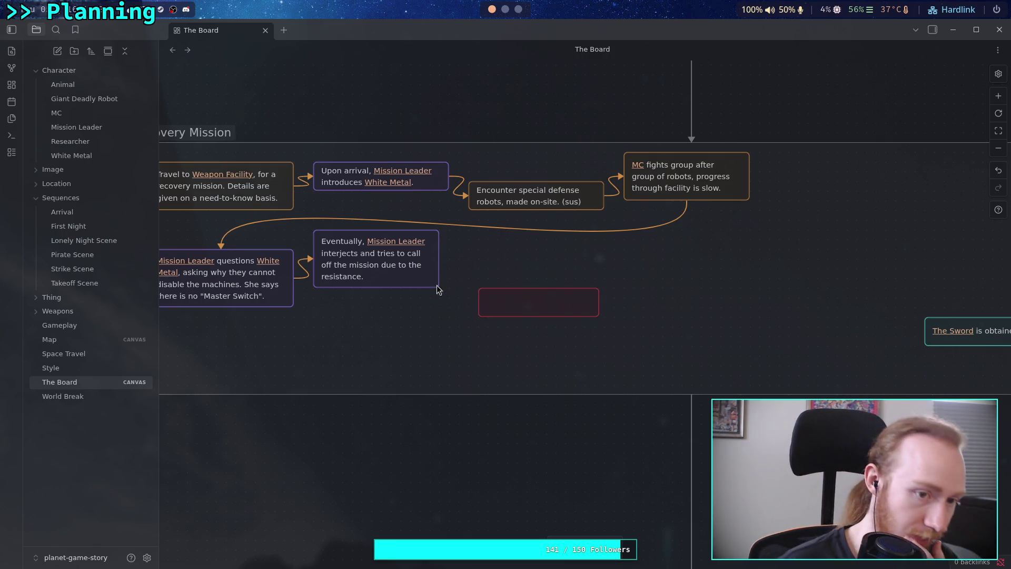
- Pan to the Recovery Mission group and nudge the Eventually card slightly right
mouse_move(401, 288)
mouse_down()
mouse_move(244, 352)
mouse_move(249, 289)
mouse_move(176, 289)
mouse_move(372, 388)
mouse_move(500, 501)
mouse_move(376, 305)
mouse_up()
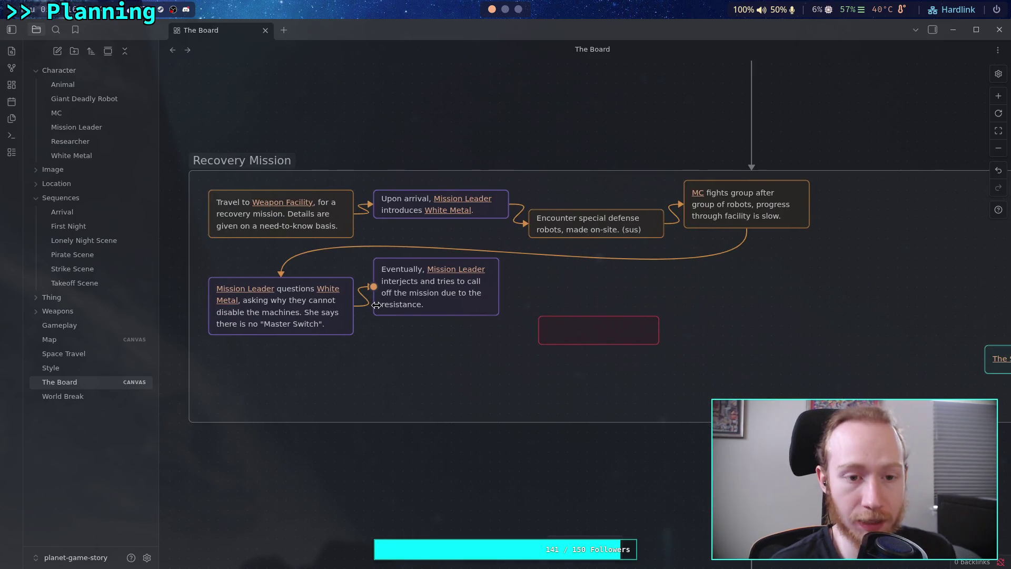
scroll(366, 211, up, 5)
scroll(361, 249, down, 10)
scroll(293, 334, right, 4)
scroll(314, 345, up, 10)
scroll(393, 198, down, 8)
scroll(368, 132, right, 5)
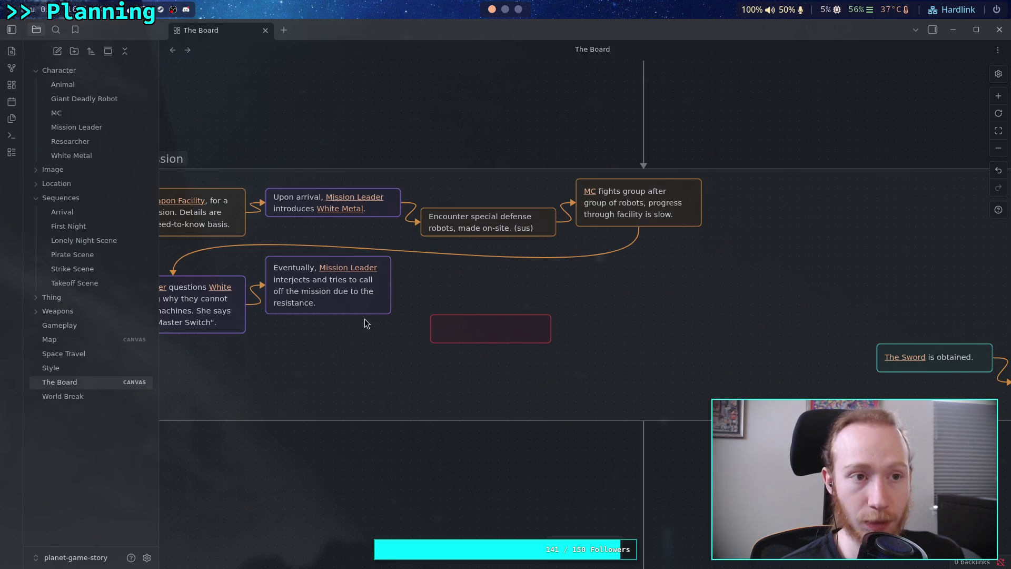
scroll(413, 344, right, 2)
scroll(368, 348, up, 1)
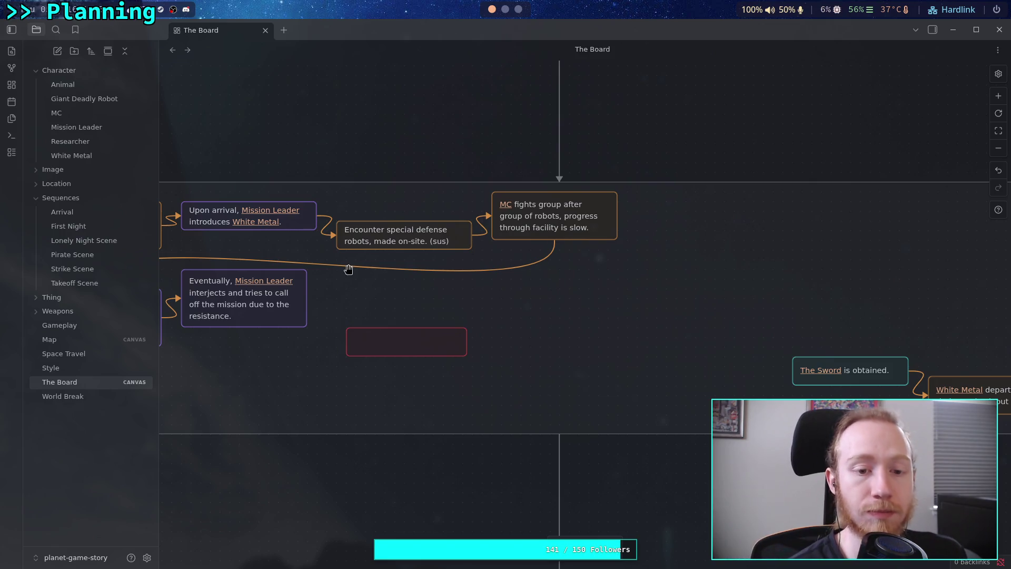
scroll(278, 306, left, 3)
scroll(278, 306, down, 1)
scroll(363, 355, right, 2)
click(356, 284)
drag(355, 285, 350, 291)
scroll(376, 300, right, 2)
scroll(376, 301, down, 1)
click(366, 323)
scroll(416, 316, right, 3)
click(390, 291)
- Type the heading '###### No Deal Scene' into the empty red card
click(391, 290)
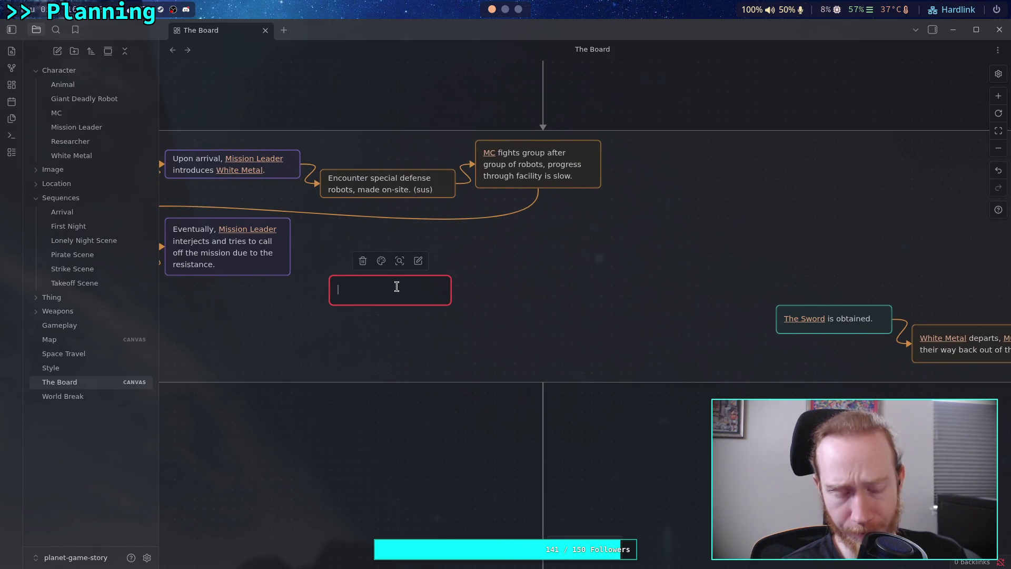
text(######)
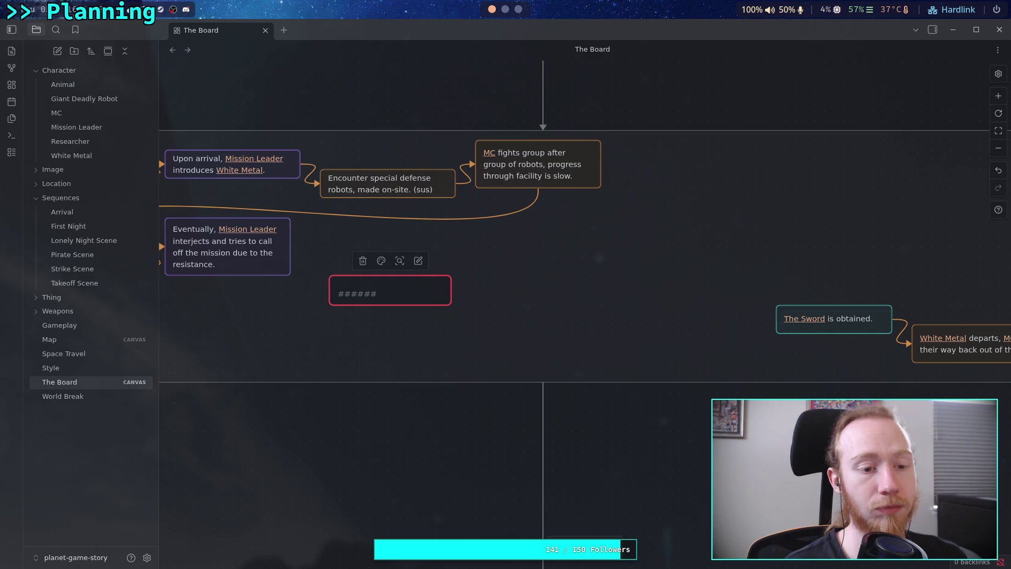
text(No )
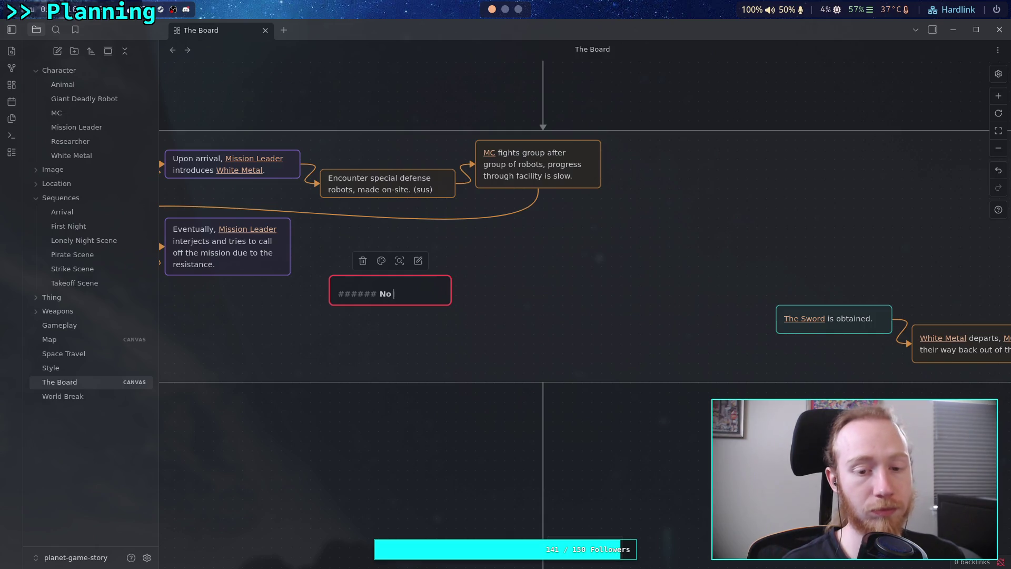
text(Deal )
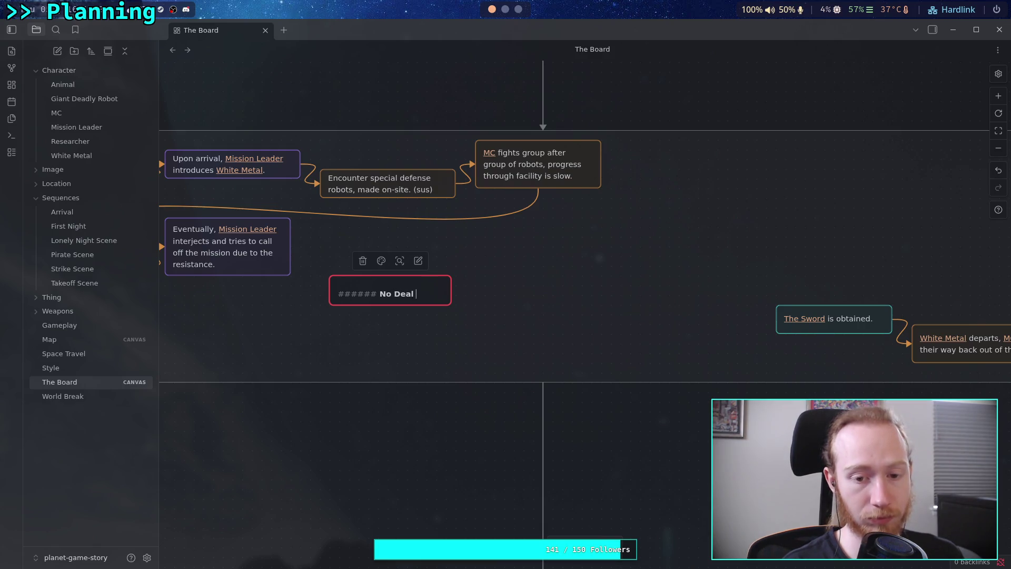
text(Scene)
key(Escape)
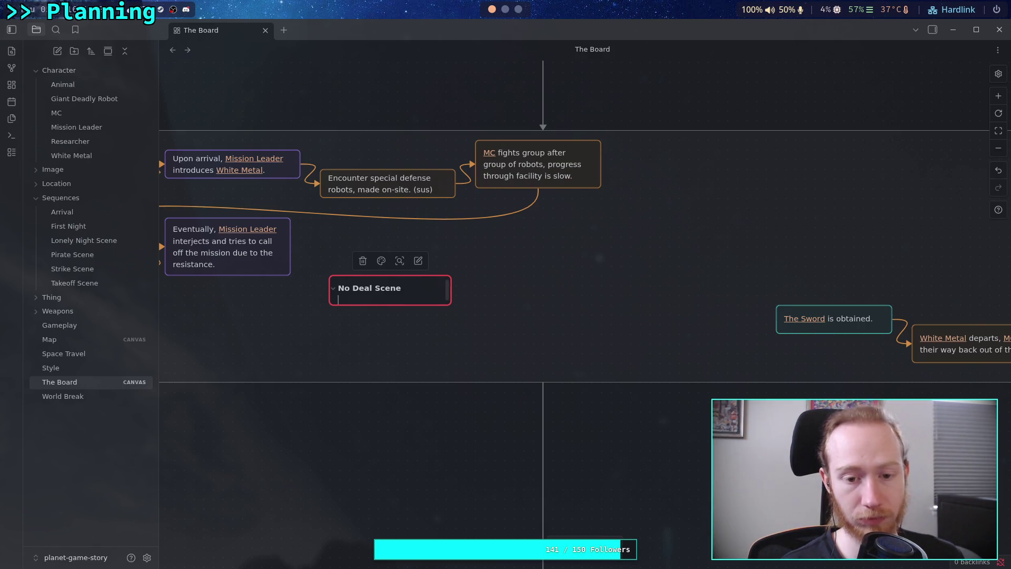
key(Escape)
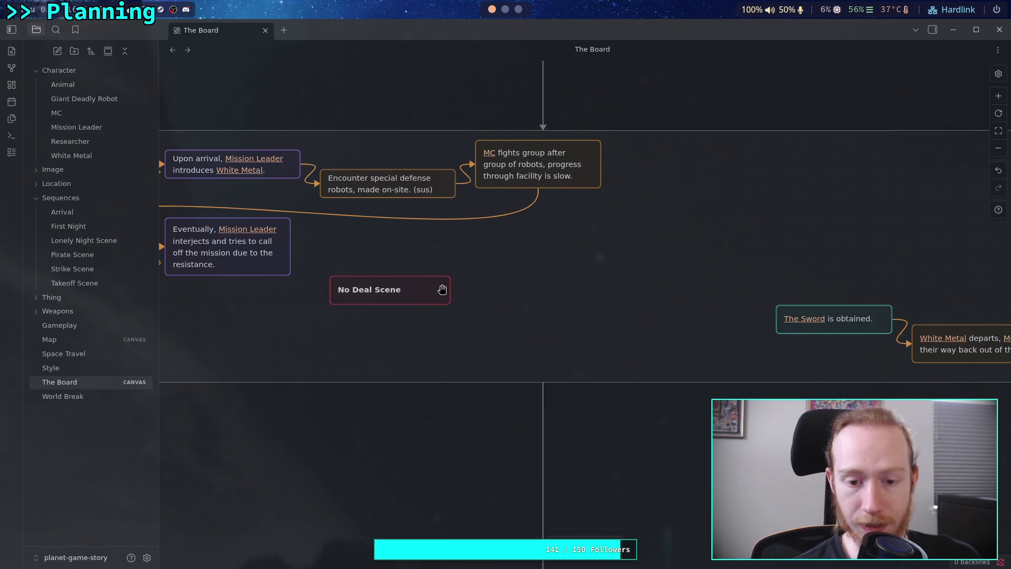
right_click(423, 286)
- Convert the card into a note named 'No Deal Scene' and move it into Sequences
click(468, 322)
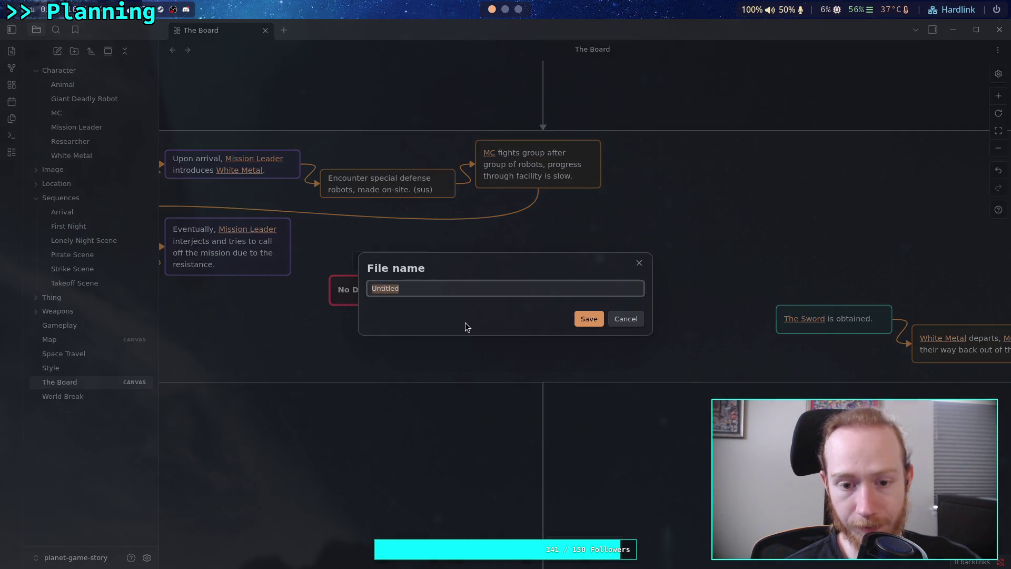
text(No Deal Scene)
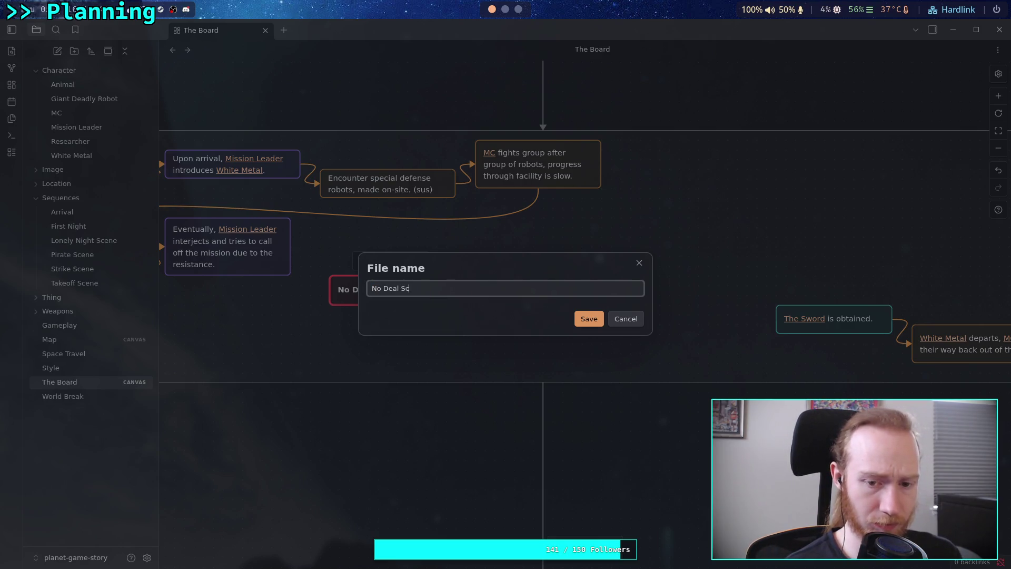
key(Return)
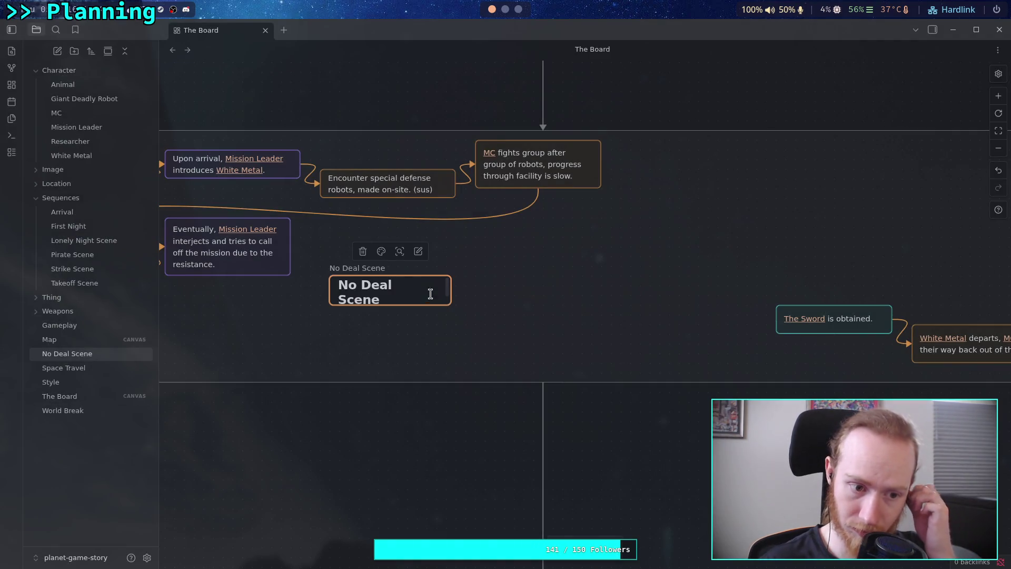
mouse_move(71, 345)
mouse_down()
mouse_move(58, 337)
mouse_move(96, 196)
mouse_up()
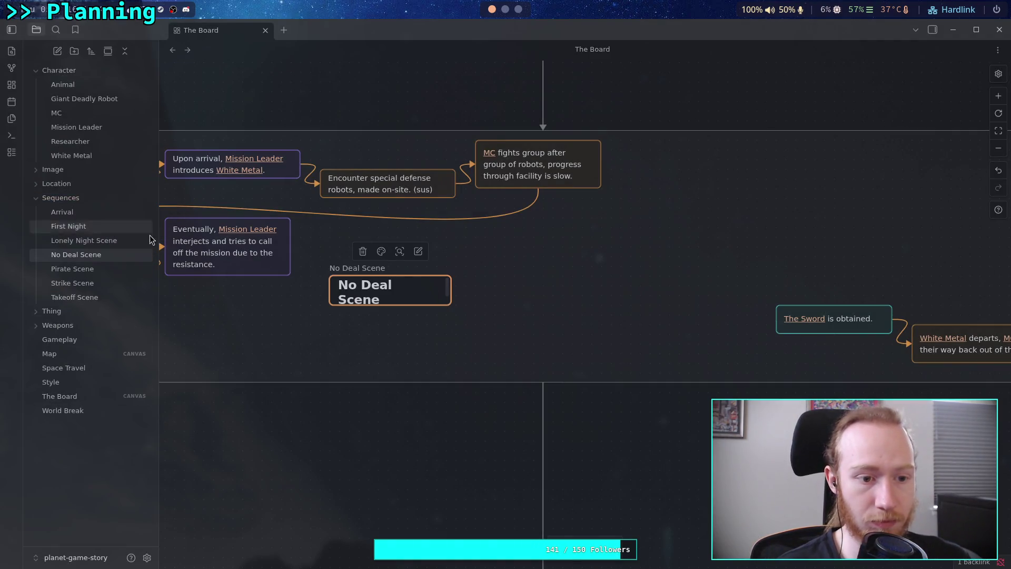
- Nudge the No Deal Scene card slightly to the right on the board
click(502, 298)
drag(417, 300, 542, 340)
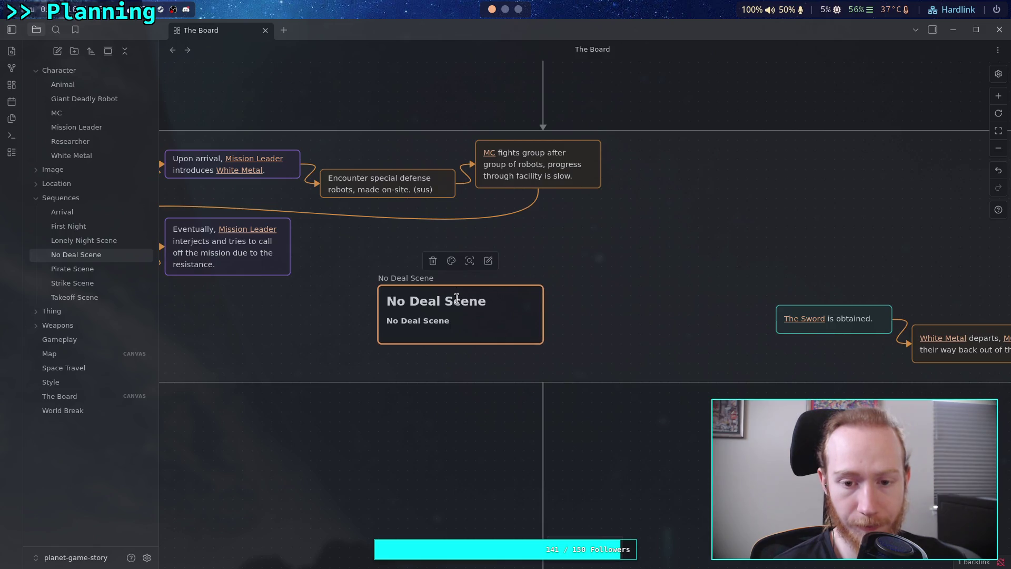
right_click(477, 316)
- Narrow the card to the No Deal Scene heading, colour it red, and shrink it
click(529, 363)
click(391, 127)
click(451, 261)
click(418, 285)
mouse_move(543, 346)
mouse_down()
mouse_move(514, 315)
mouse_move(474, 315)
mouse_move(505, 315)
mouse_up()
- Draw a red arrow from the Eventually card and place No Deal Scene beside it
drag(291, 246, 384, 297)
click(321, 269)
click(318, 237)
click(296, 255)
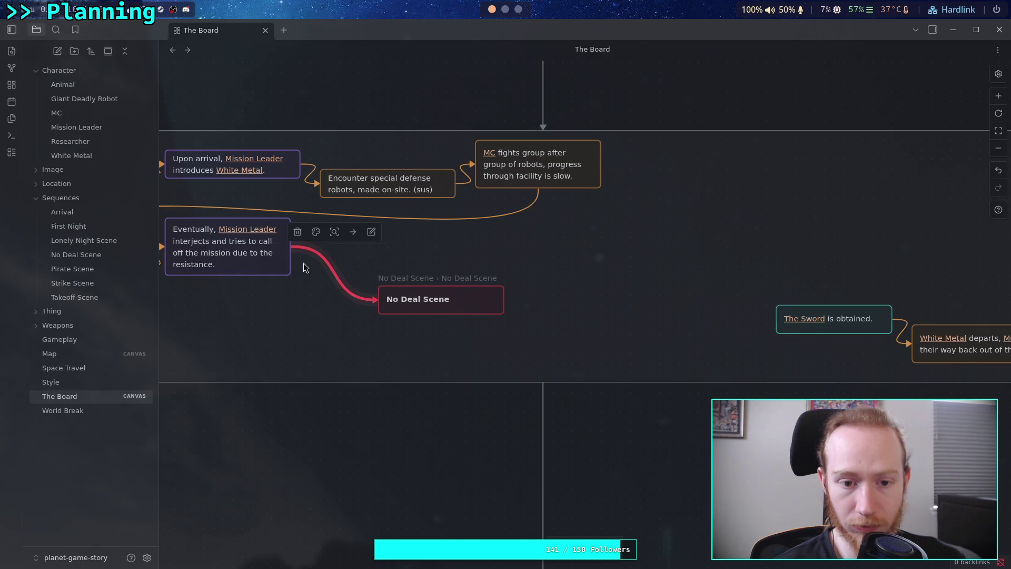
drag(456, 308, 398, 257)
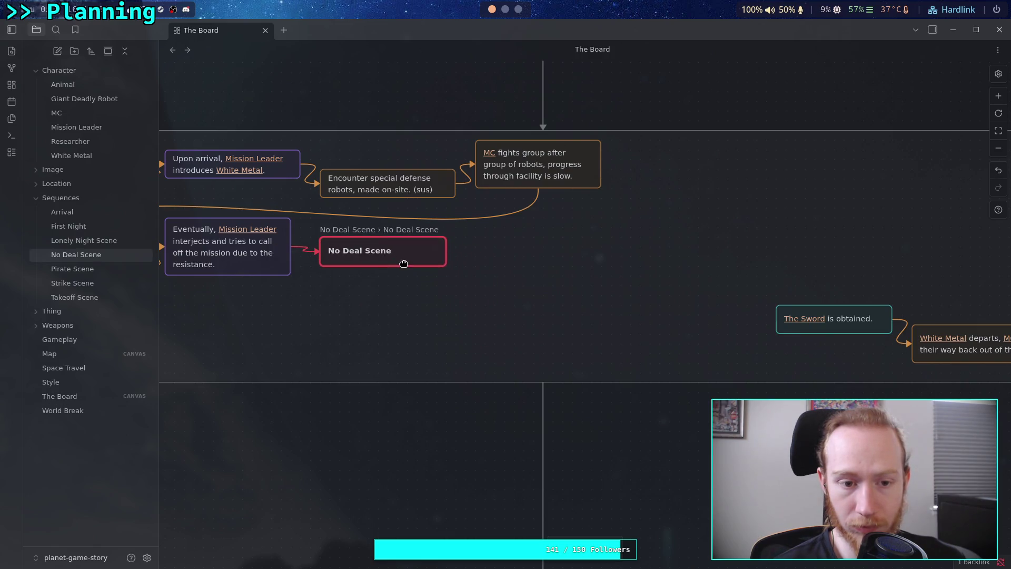
scroll(400, 260, down, 1)
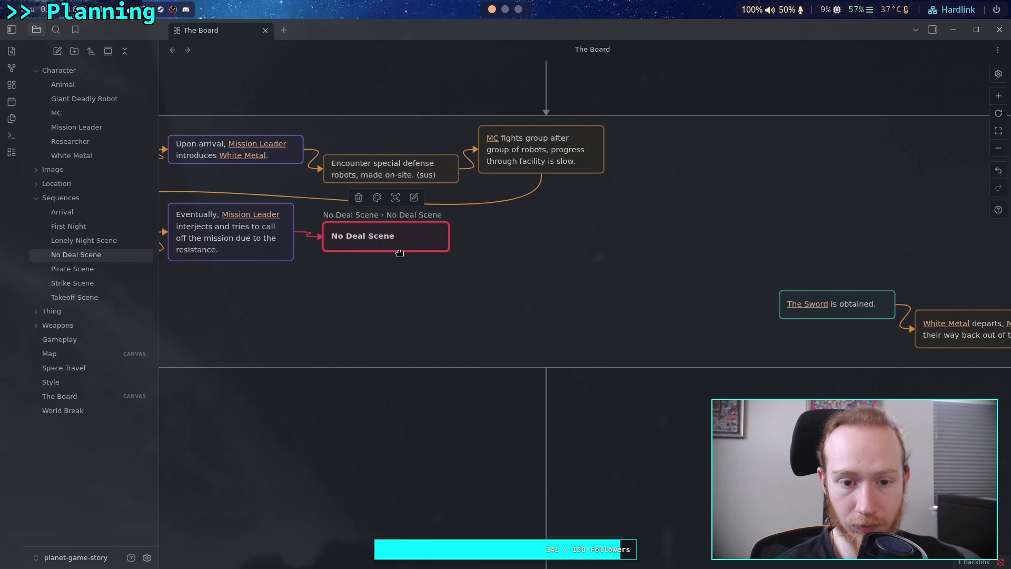
drag(441, 251, 440, 261)
mouse_move(548, 294)
mouse_down()
mouse_move(345, 280)
mouse_move(563, 293)
mouse_move(437, 287)
mouse_up()
double_click(507, 267)
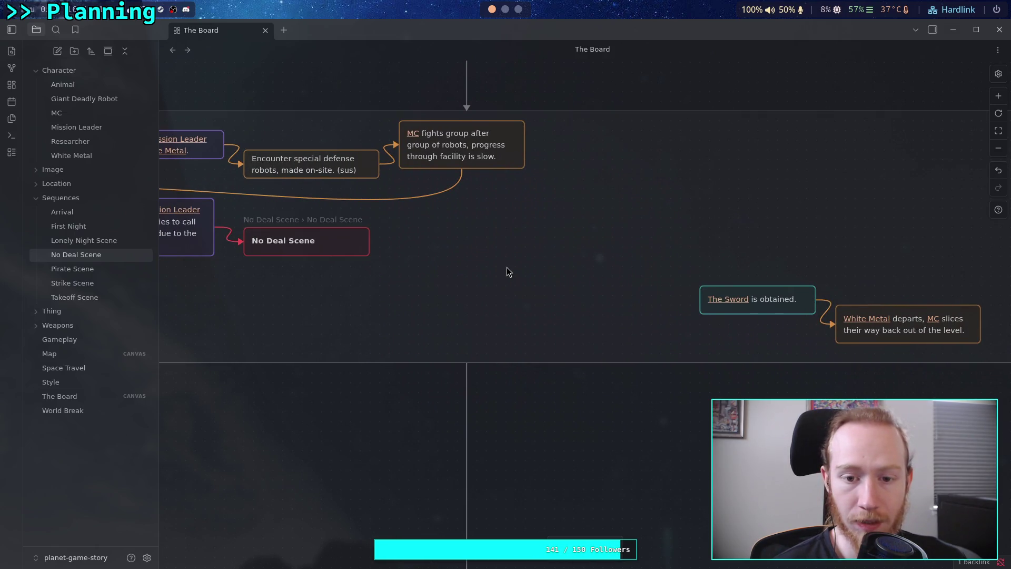
- Add a card beside No Deal Scene reading '[[MC]] encounters lighter resistance, progress improves'
key(Escape)
double_click(462, 260)
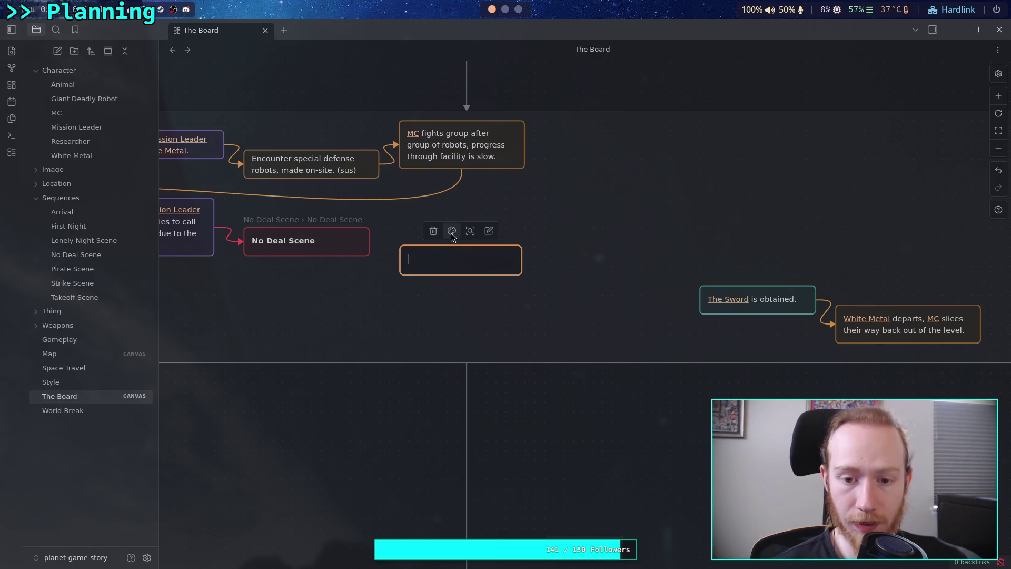
click(452, 230)
click(434, 255)
text([[MC)
key(Return)
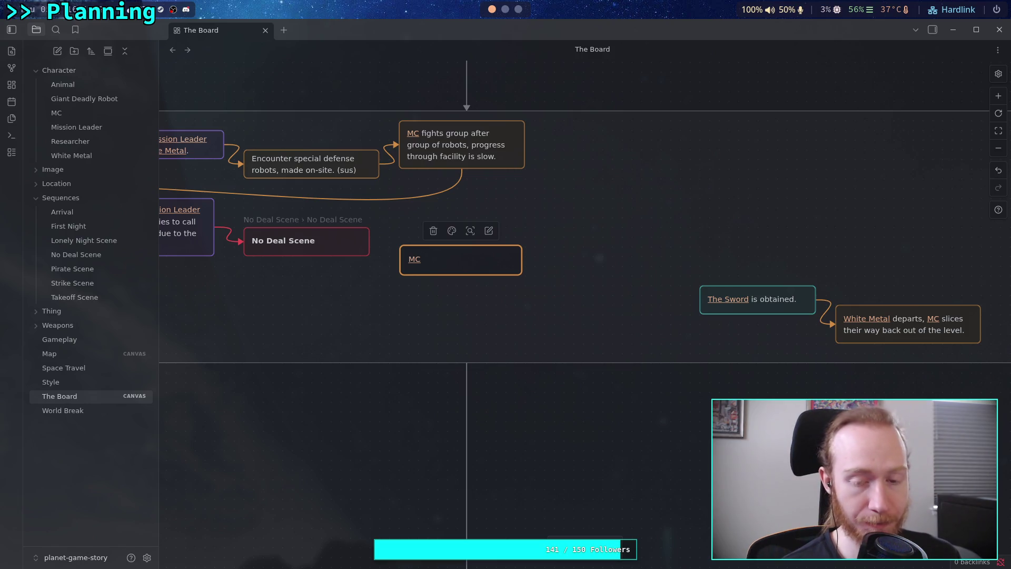
text( enc)
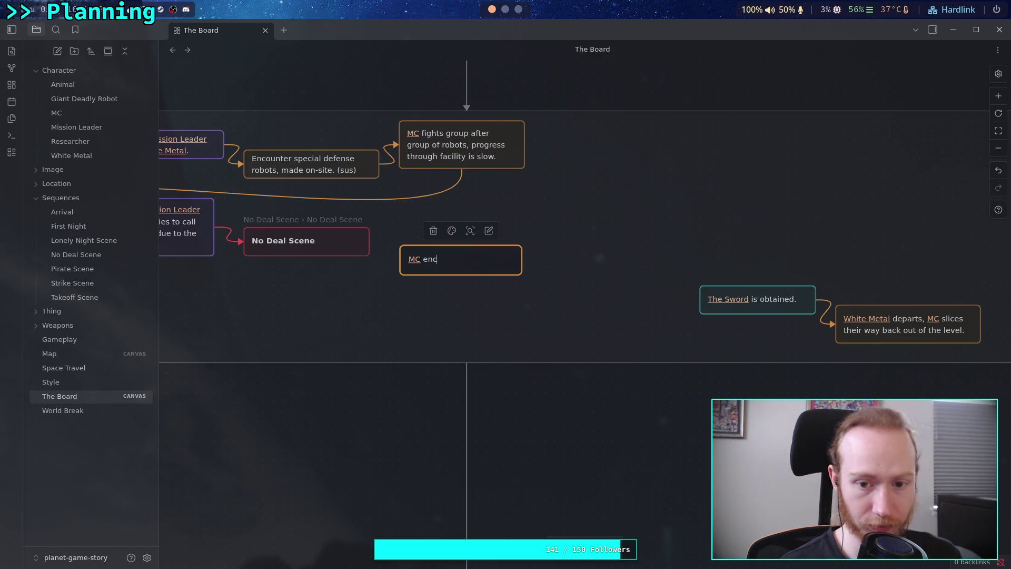
text(ounters ligh)
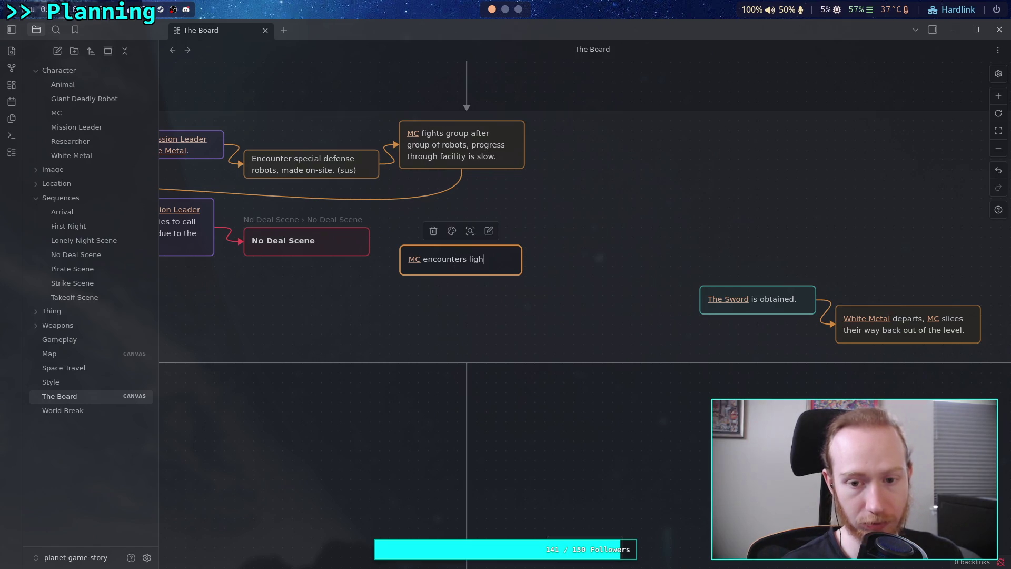
text(ter resista)
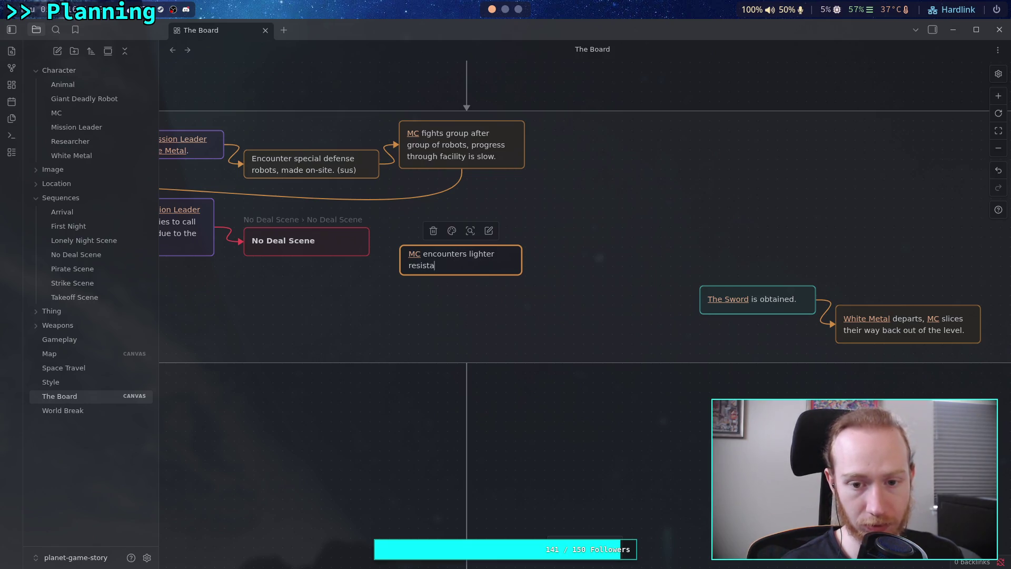
text(nce as )
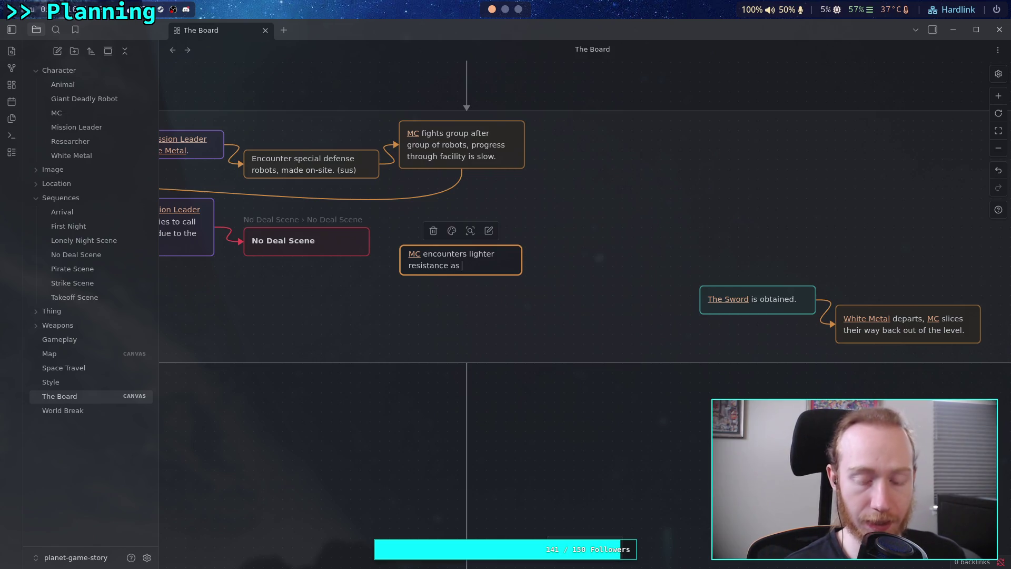
text(he app)
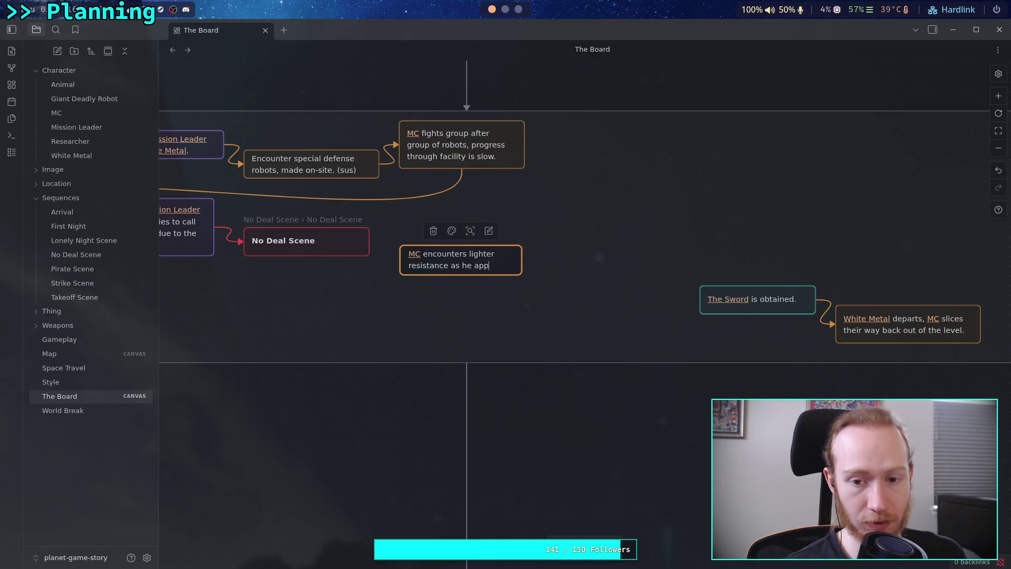
key(ctrl+BackSpace)
key(ctrl+BackSpace)
key(ctrl+BackSpace)
text(,)
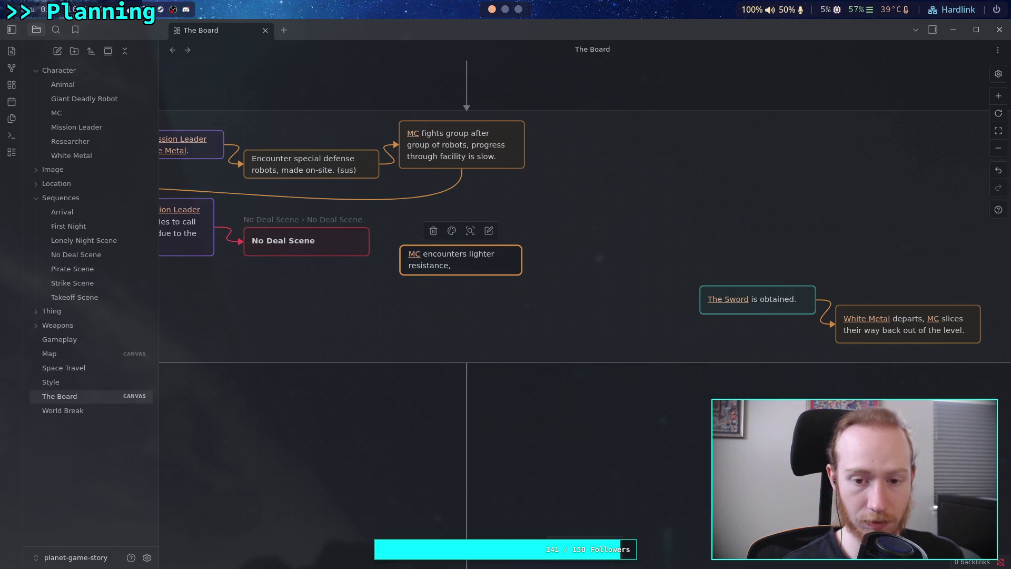
text(progress )
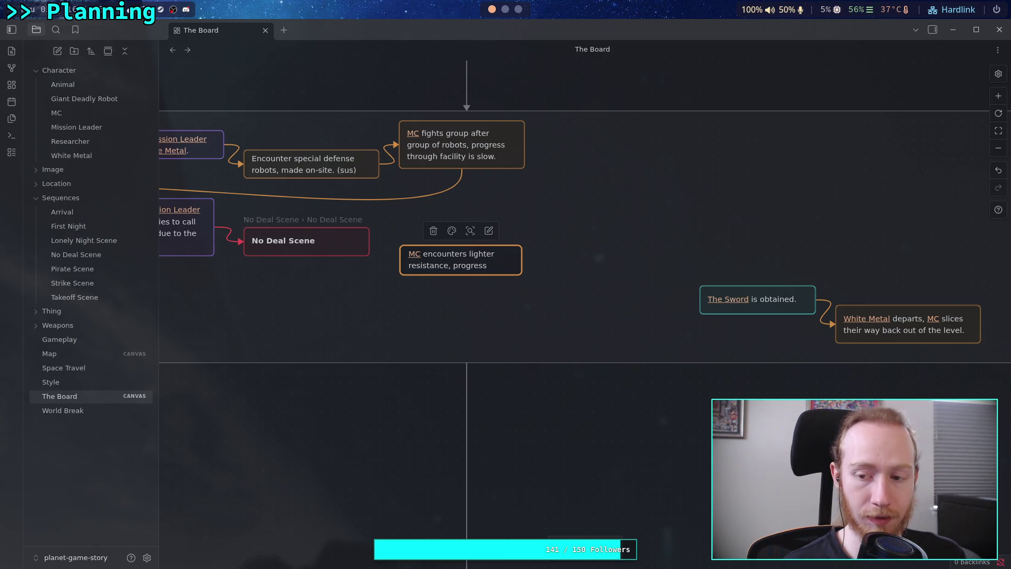
text(improves.)
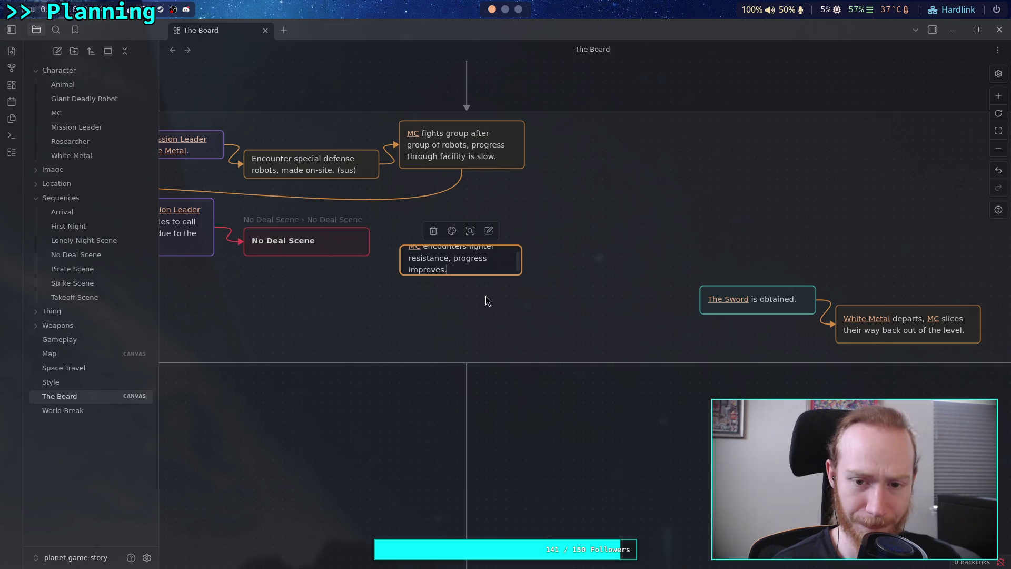
- Delete the end of the MC card's text to start rewording it
key(BackSpace)
key(BackSpace)
key(BackSpace)
key(BackSpace)
key(BackSpace)
key(BackSpace)
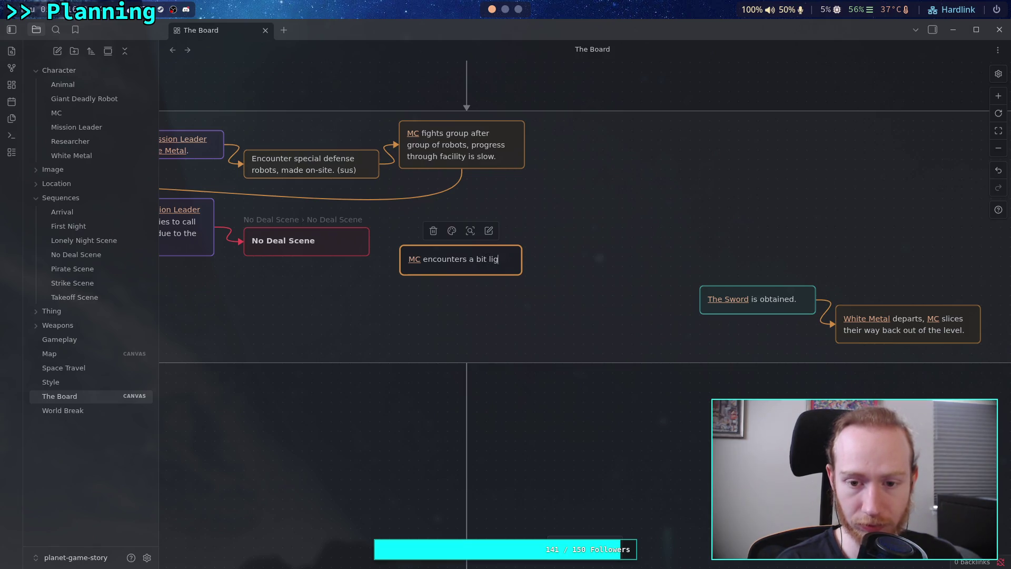
- Reword the card to 'MC encounters a bit lighter resistance, things go quiet as he nears [[The Sword]].'
text(hter resistance,)
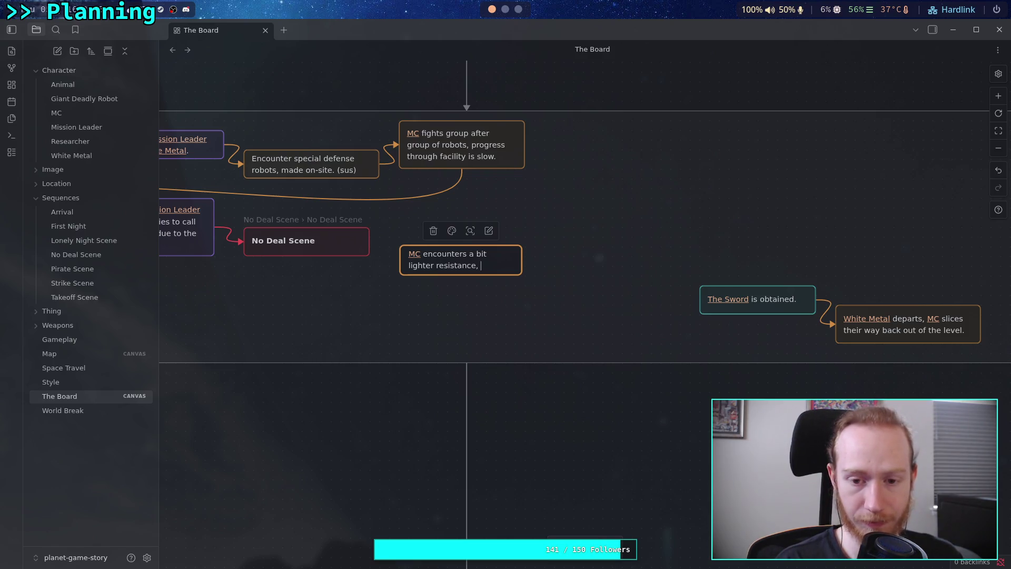
text(gs)
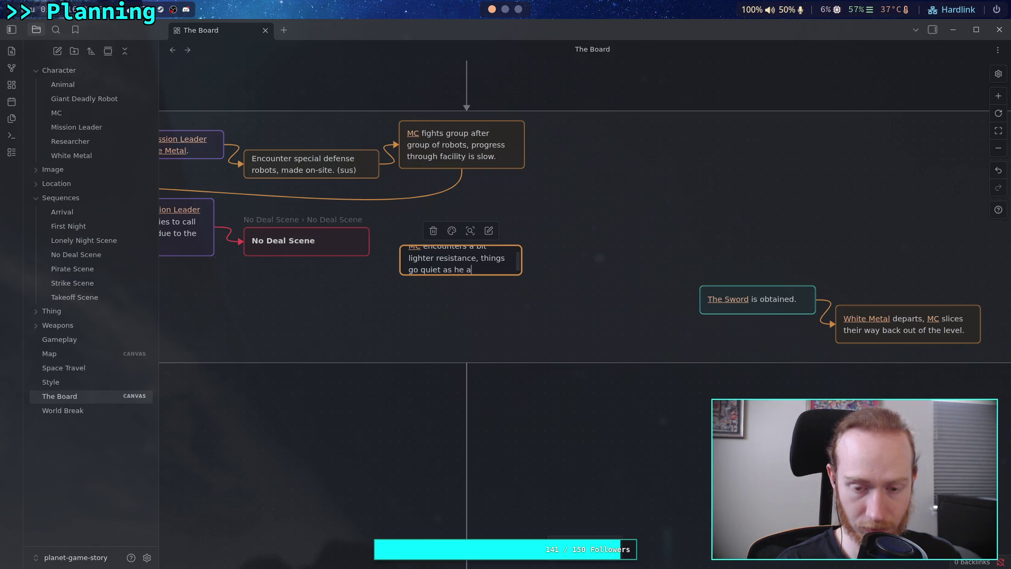
text(near)
text(tho)
text(The Sw)
key(Return)
text(.)
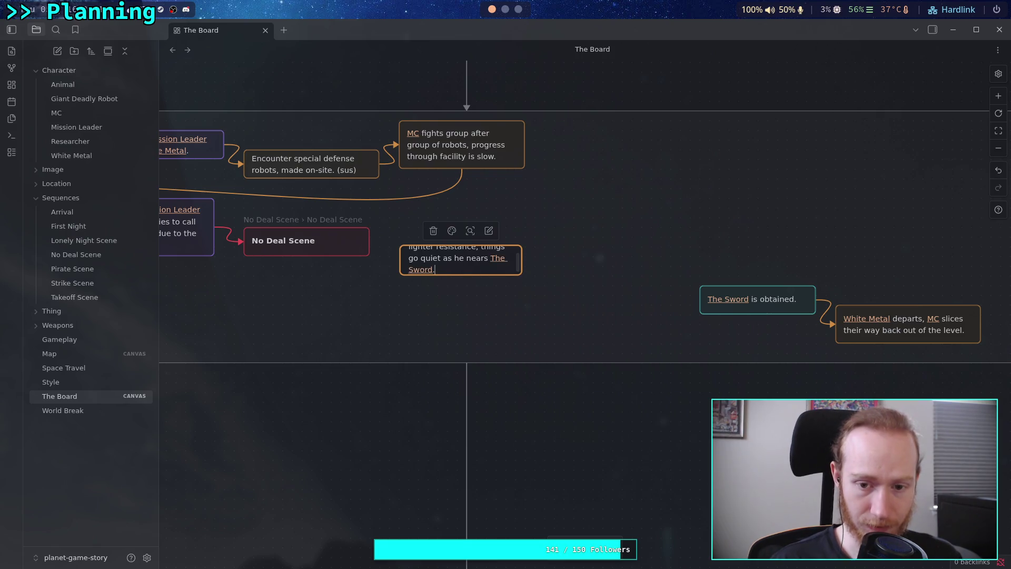
click(467, 362)
- Resize the MC card to fit its text and join No Deal Scene to it with an orange arrow
drag(522, 274, 529, 291)
drag(401, 249, 399, 247)
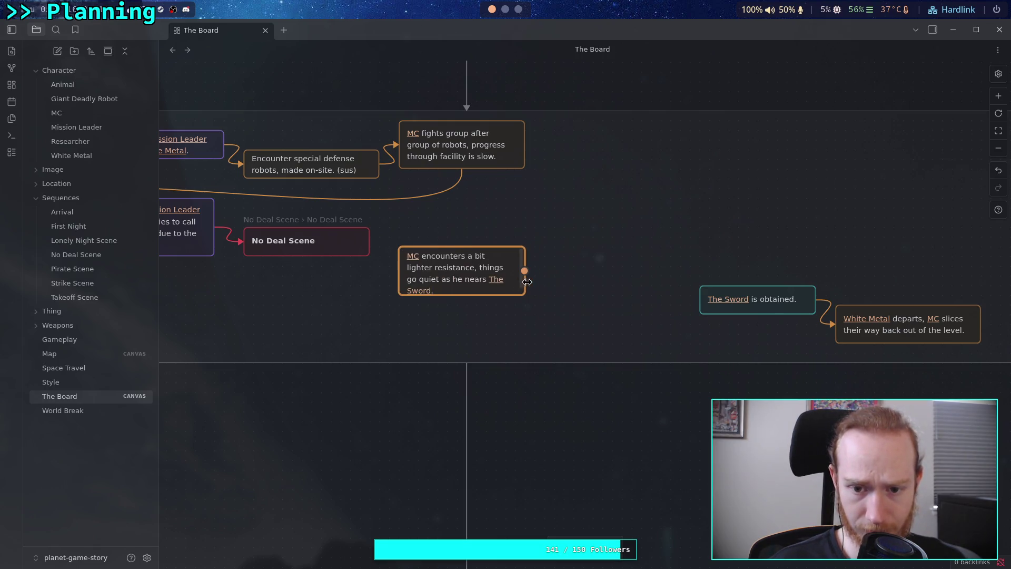
mouse_move(369, 241)
mouse_down()
mouse_move(409, 279)
mouse_move(446, 240)
mouse_up()
click(385, 255)
click(366, 227)
click(371, 255)
- Connect the MC resistance card onward to The Sword card
scroll(454, 309, left, 2)
mouse_move(524, 243)
mouse_down()
mouse_move(532, 256)
mouse_move(831, 282)
mouse_up()
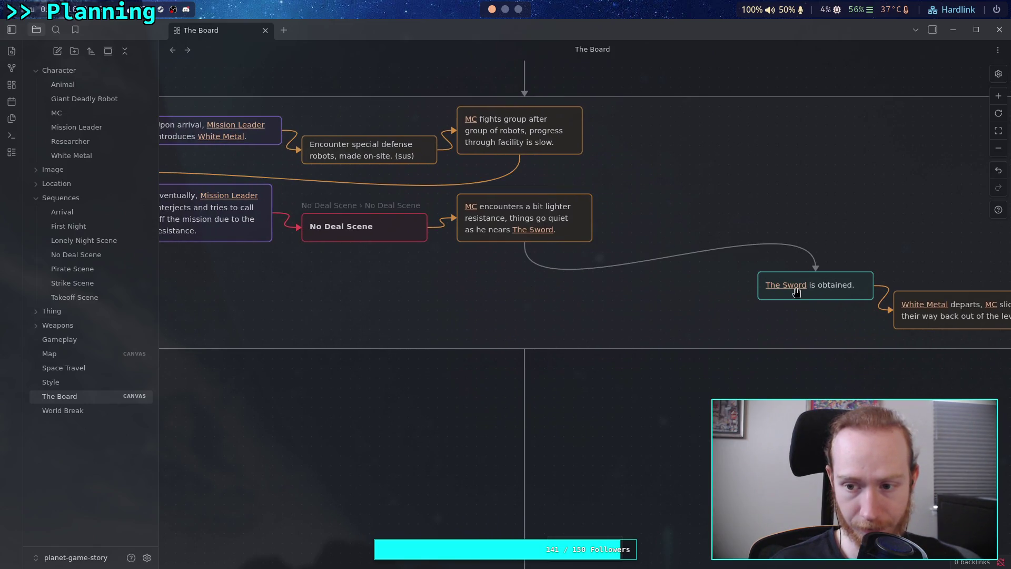
scroll(646, 292, left, 3)
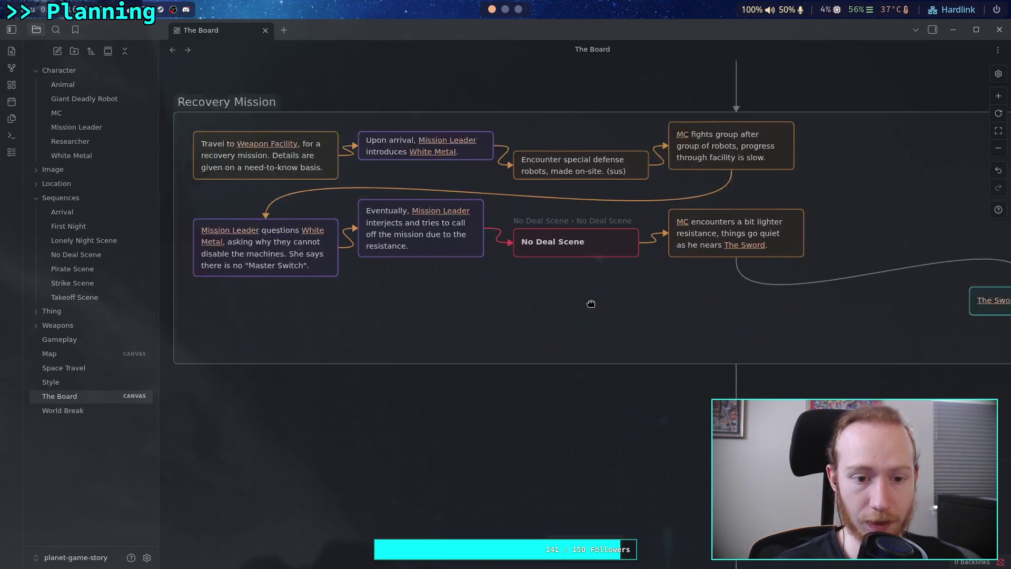
scroll(511, 292, right, 5)
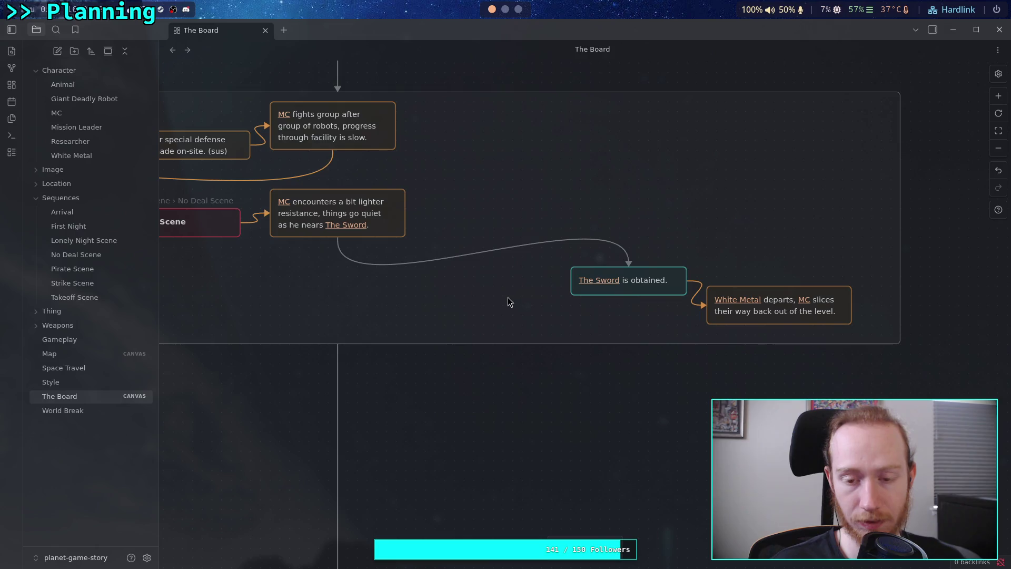
- Make the arrow into The Sword red, move that card below, and label the arrow 'Have a short cutscene here'
click(590, 241)
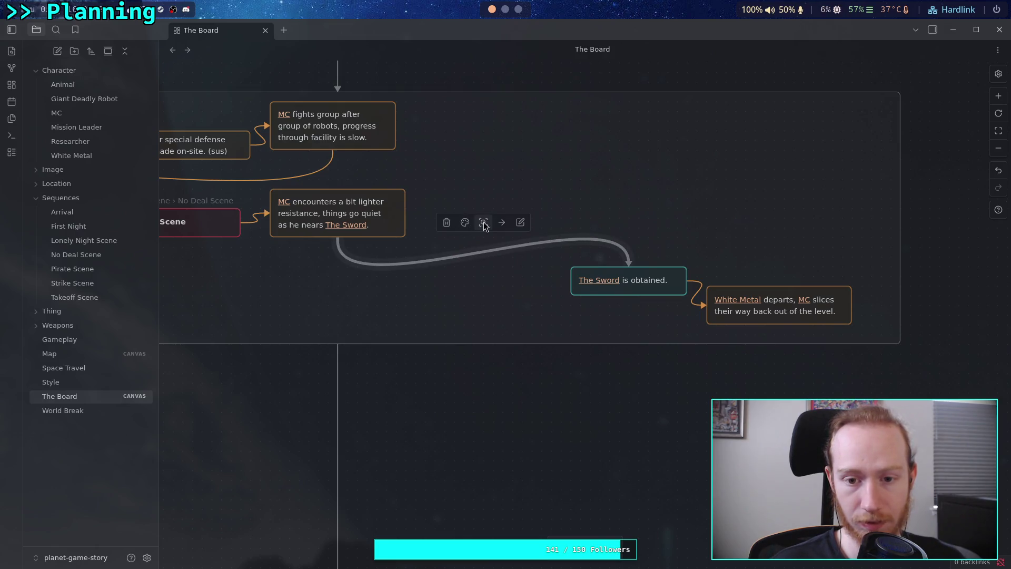
click(465, 222)
click(449, 247)
mouse_move(661, 290)
mouse_down()
mouse_move(354, 298)
mouse_move(718, 284)
mouse_move(265, 295)
mouse_move(278, 295)
mouse_up()
click(453, 242)
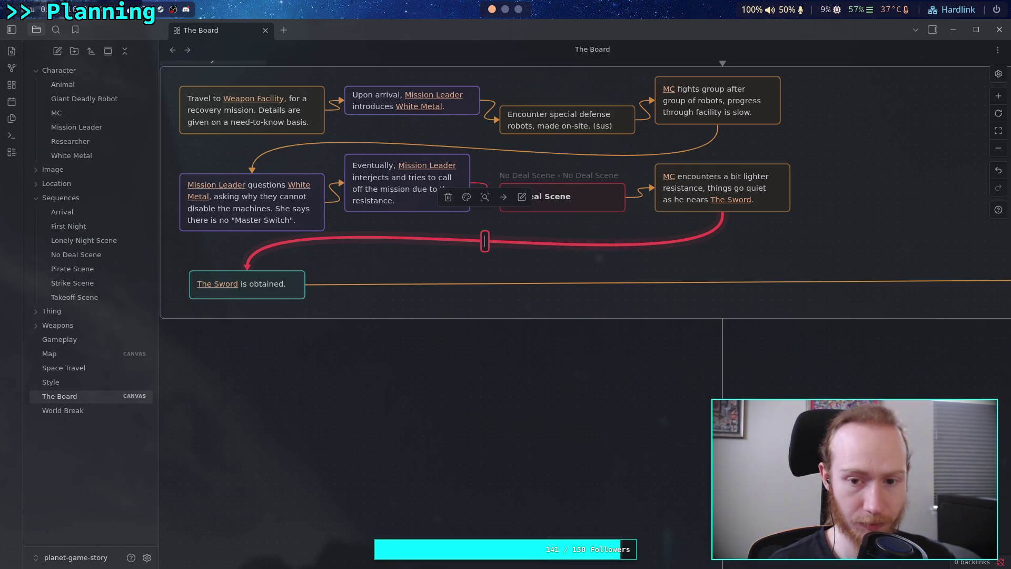
key(Return)
text(Have a sh)
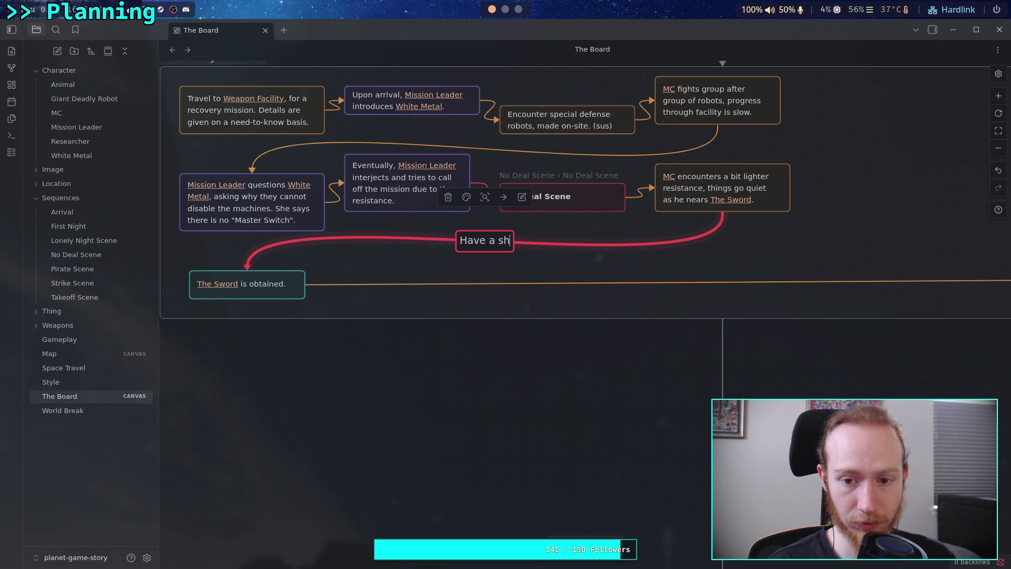
text(ort cutscene here)
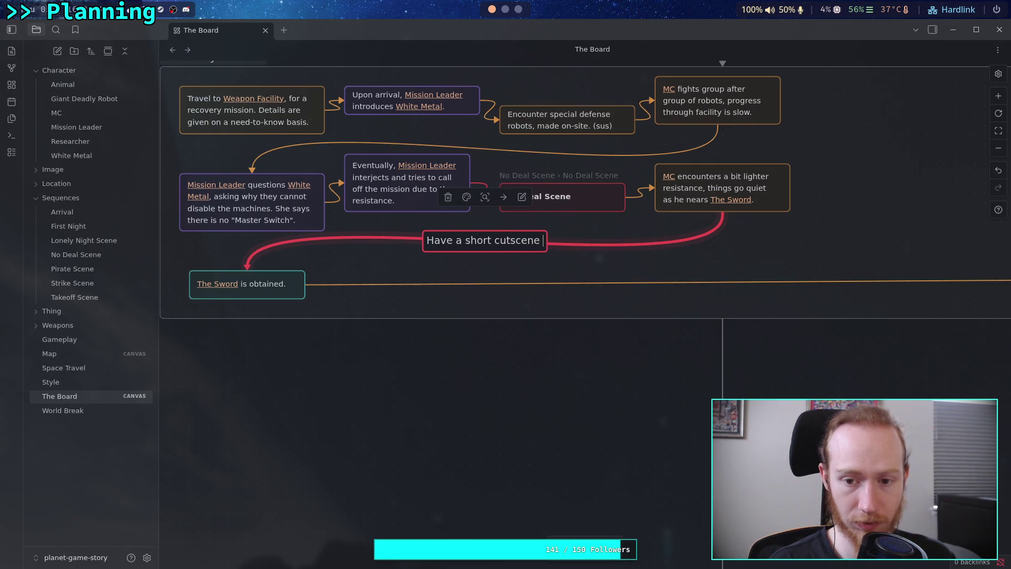
click(481, 284)
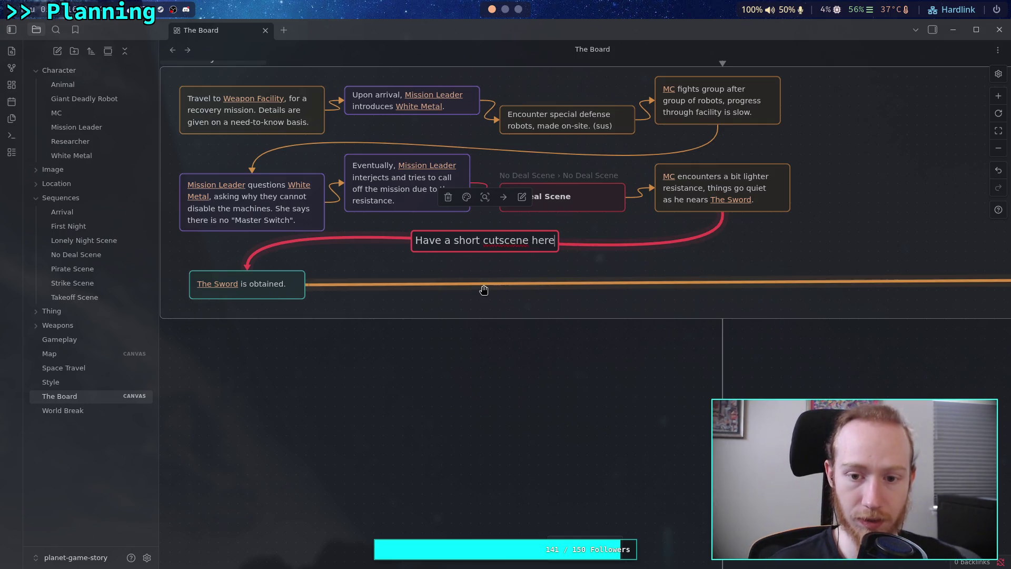
- Move the White Metal departs card next to The Sword card
drag(545, 297, 374, 298)
scroll(373, 297, right, 3)
click(610, 327)
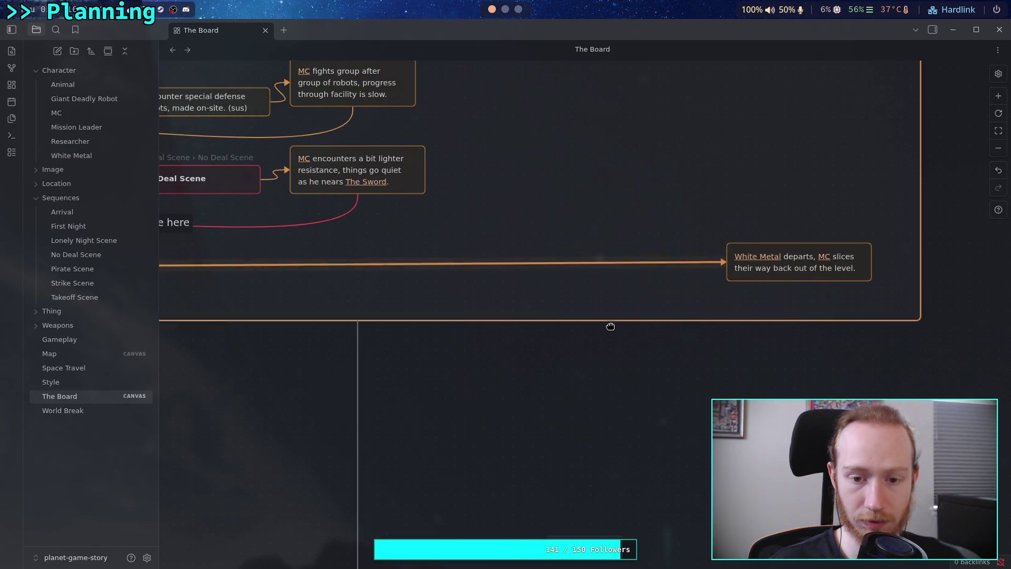
mouse_move(696, 291)
mouse_down()
mouse_move(500, 329)
mouse_move(769, 332)
mouse_move(403, 283)
mouse_move(424, 283)
mouse_up()
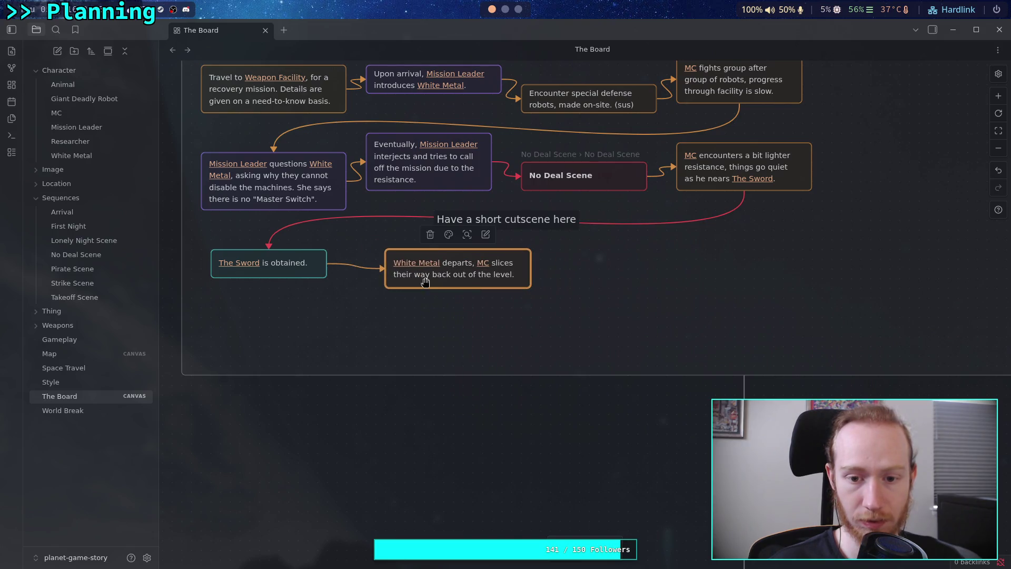
- Leave the White Metal departs card's text unchanged and move it down and right
double_click(452, 272)
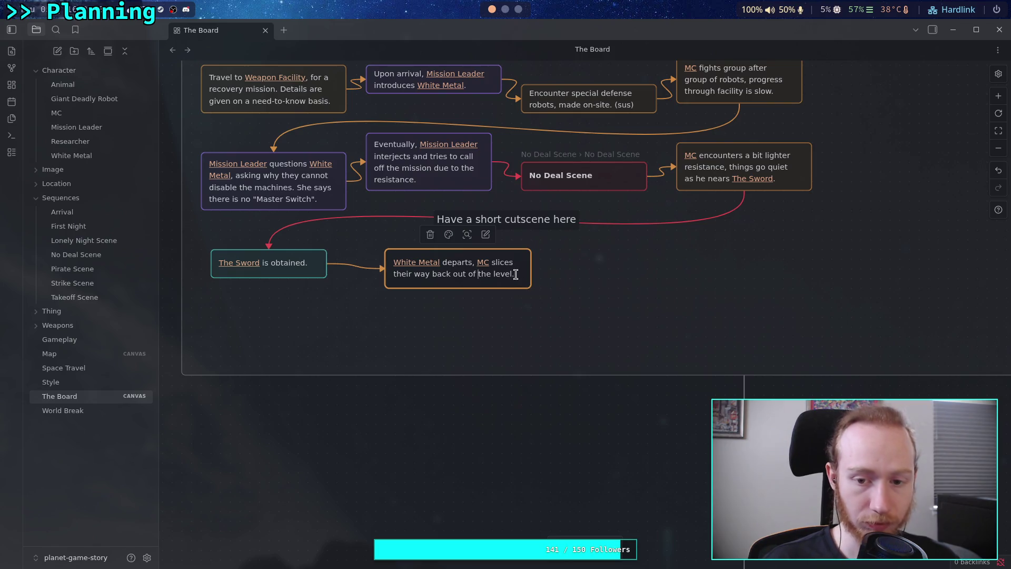
click(431, 320)
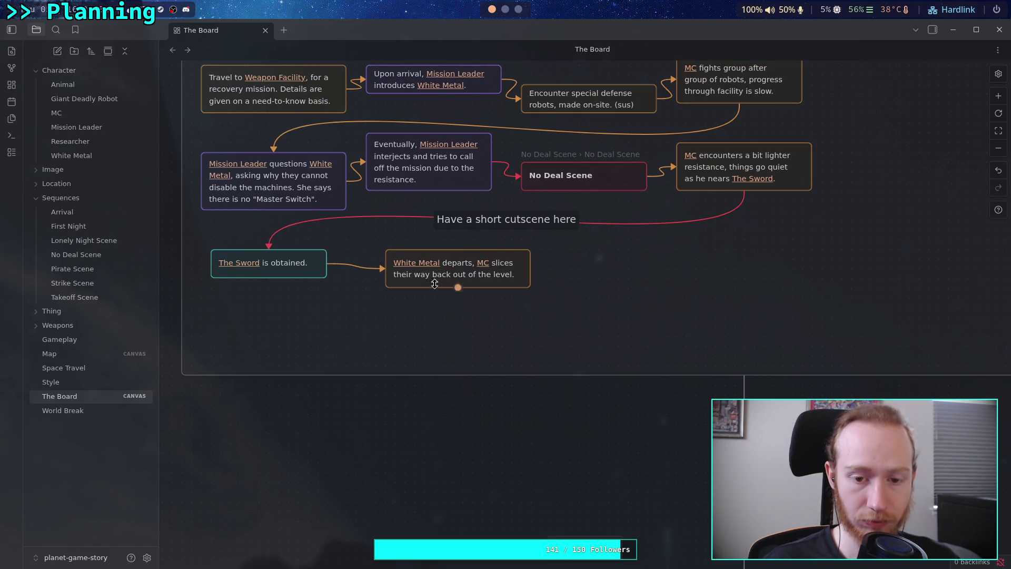
drag(434, 277, 473, 325)
- Create a new card reading '[[White Metal]] leaves the comms.'
double_click(395, 260)
click(386, 231)
double_click(413, 258)
text([[W)
text(hi)
key(Return)
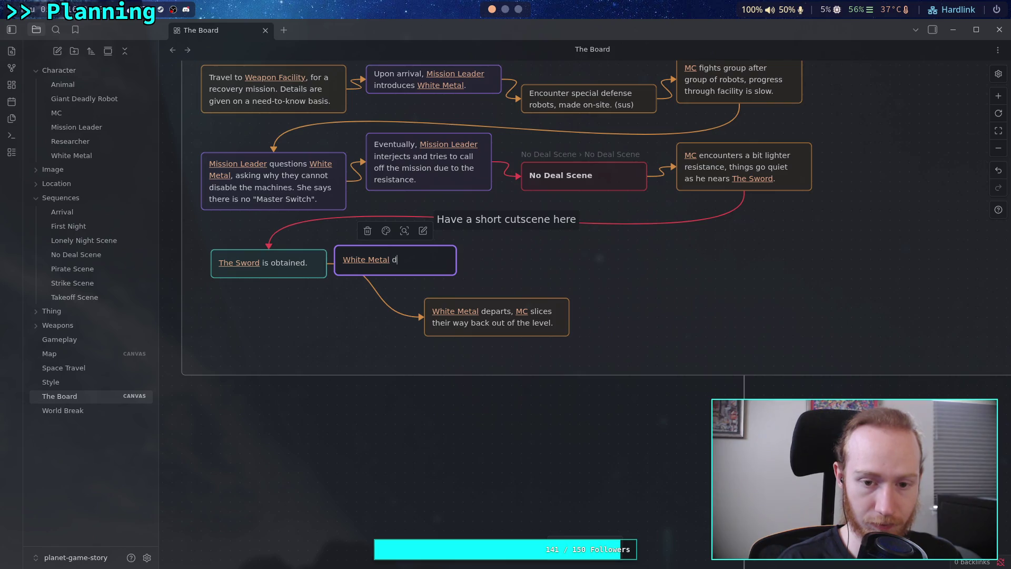
key(BackSpace)
key(BackSpace)
key(BackSpace)
text(leaves the o)
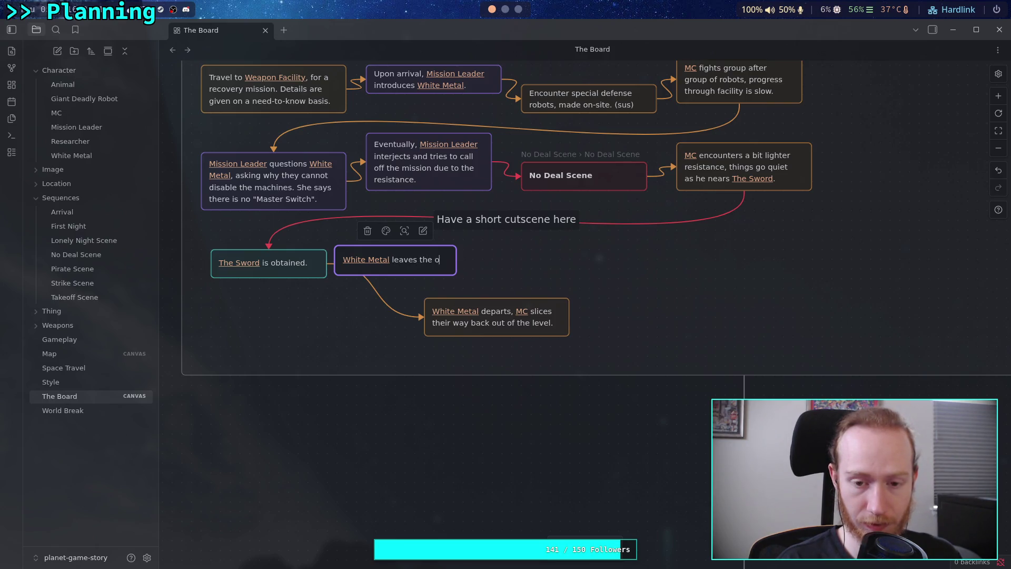
text(p)
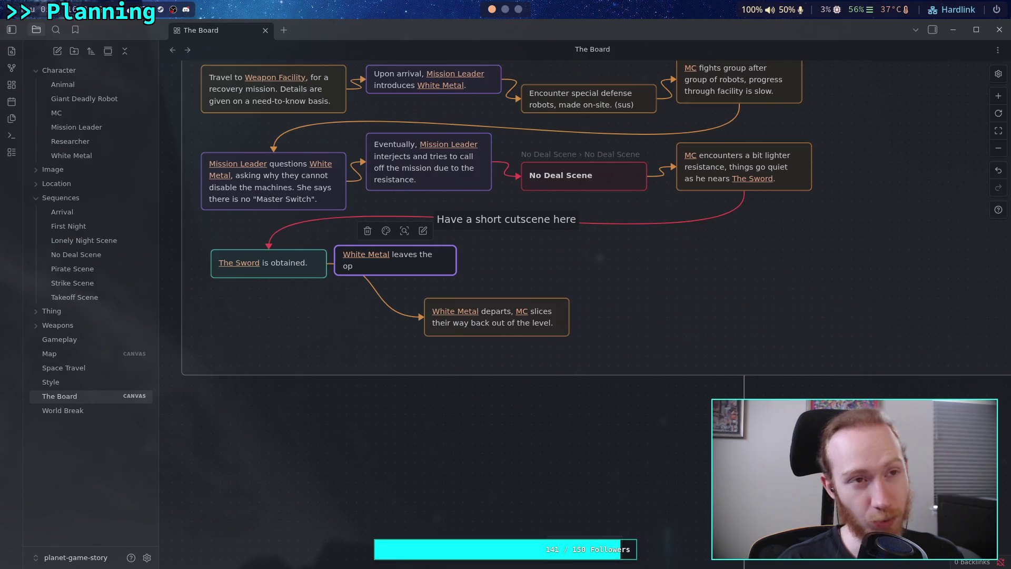
key(BackSpace)
key(BackSpace)
text(comm)
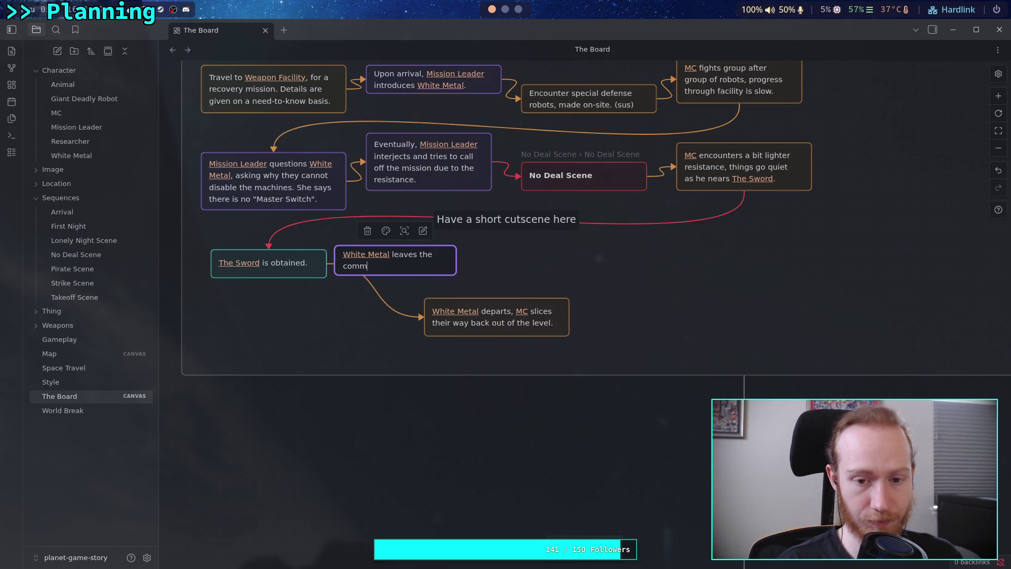
text(ms)
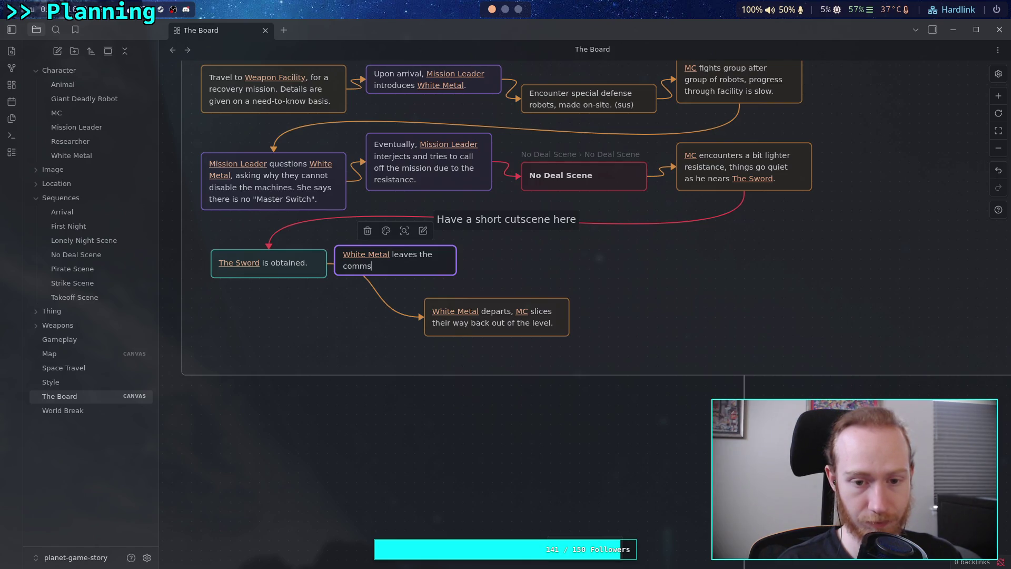
text(.)
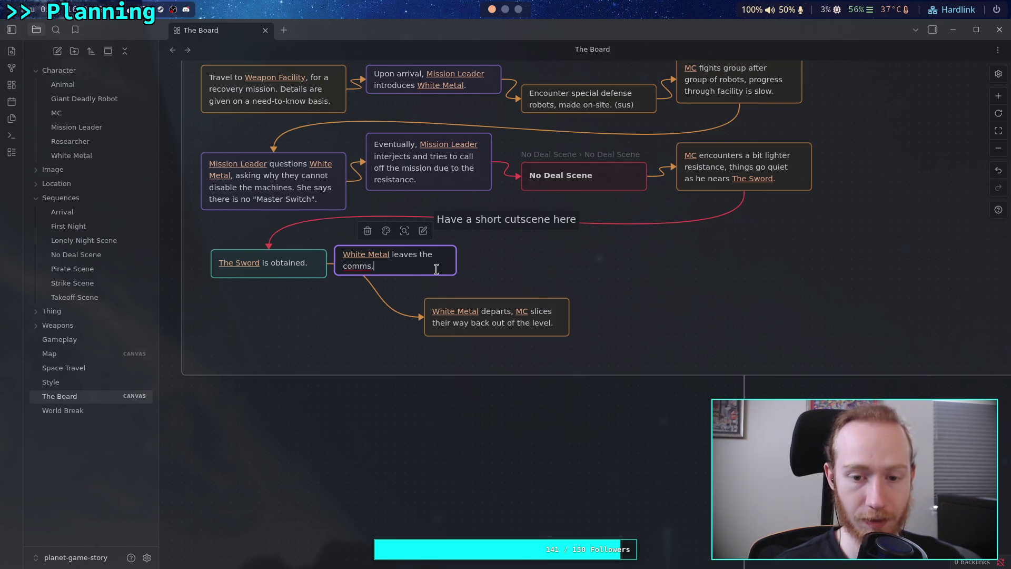
- Resize the comms card and reattach The Sword's arrow so it leads into it
mouse_move(456, 275)
mouse_down()
mouse_move(483, 268)
mouse_move(484, 276)
mouse_up()
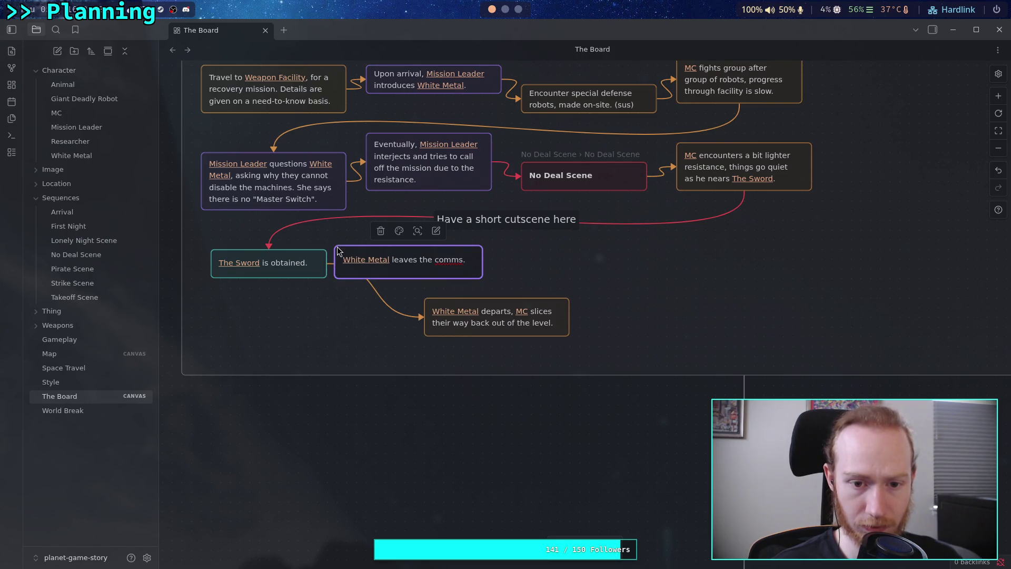
mouse_move(334, 242)
mouse_down()
mouse_move(348, 236)
mouse_move(336, 236)
mouse_up()
drag(463, 278, 462, 269)
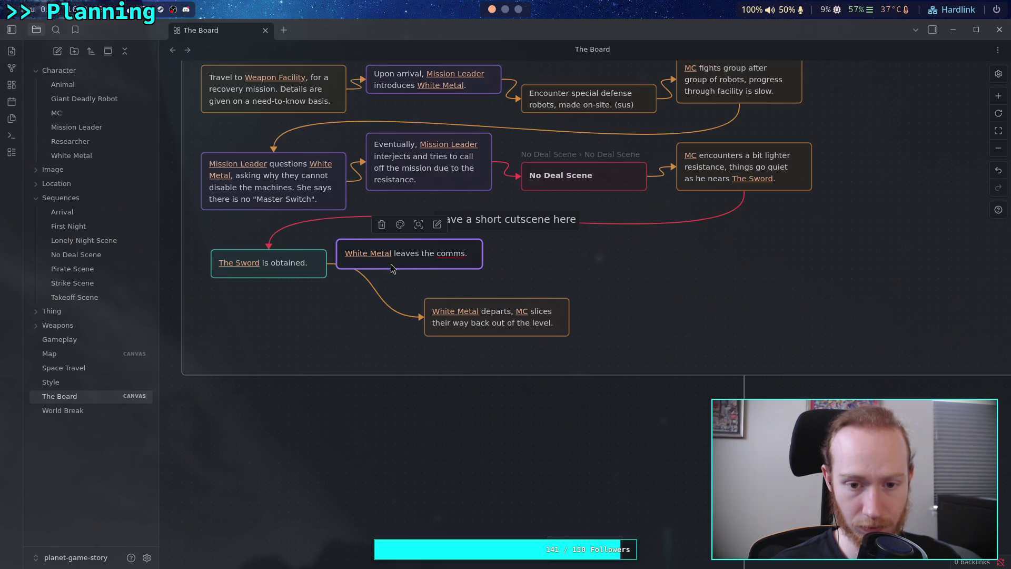
key(Escape)
drag(429, 251, 488, 260)
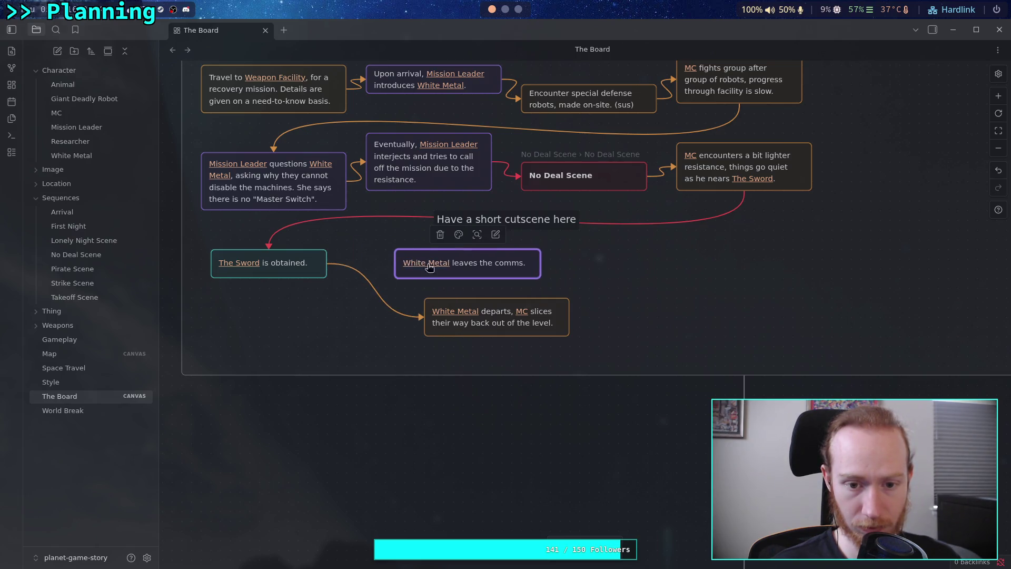
drag(422, 317, 402, 262)
mouse_move(493, 263)
mouse_down()
mouse_move(445, 257)
mouse_move(455, 252)
mouse_up()
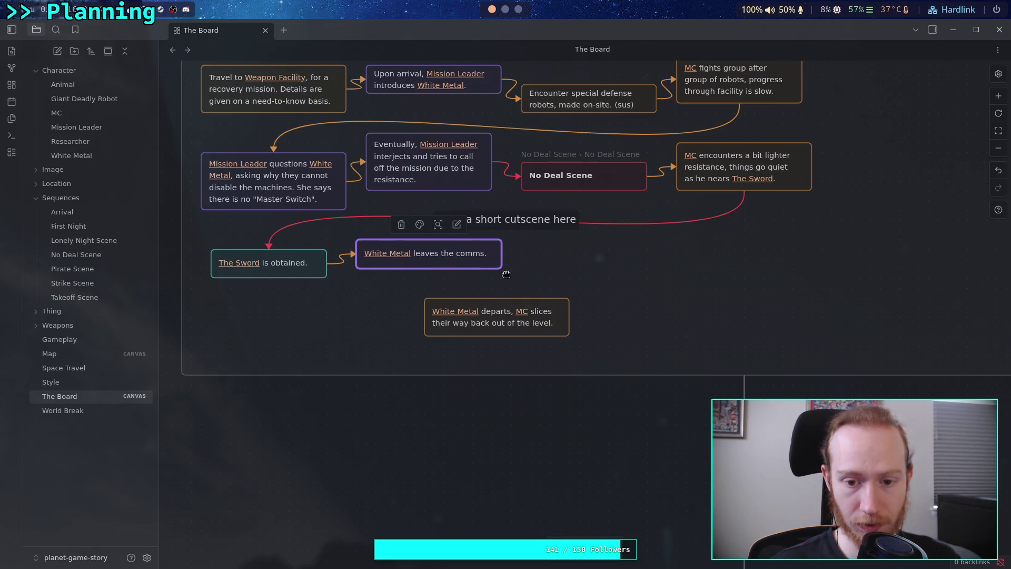
scroll(495, 299, right, 2)
double_click(390, 301)
- Replace the departs card's text with 'Resistance ramps back up, encouraging use of [[The Sword]]'
key(ctrl+a)
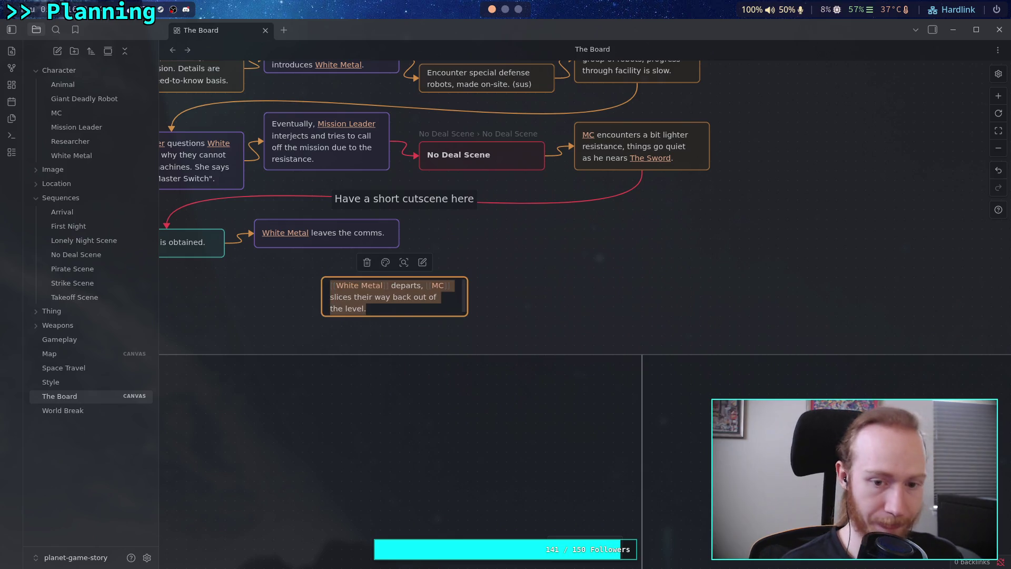
text(Resist)
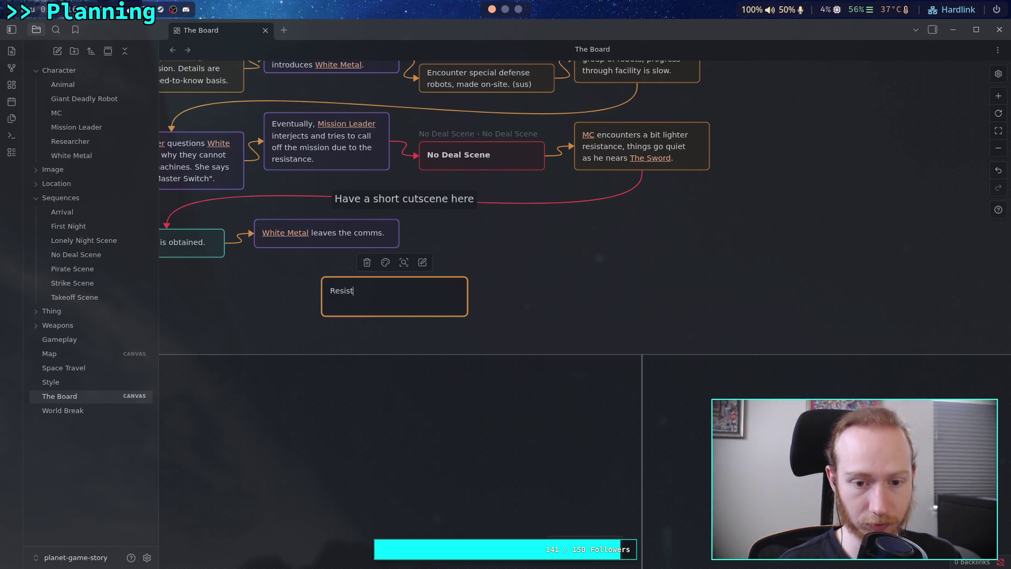
text(ance ramps back up, )
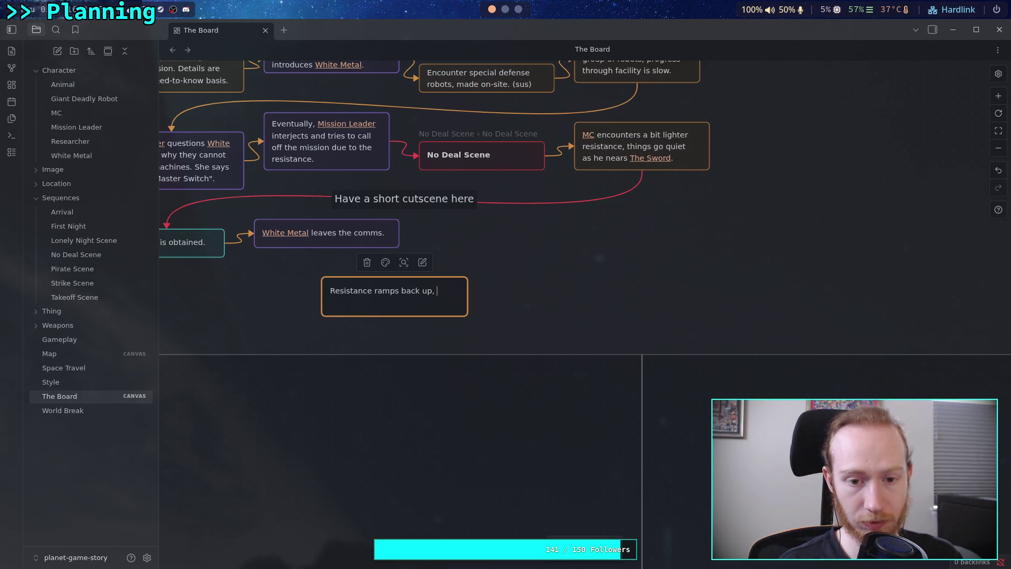
text(encouraging use of)
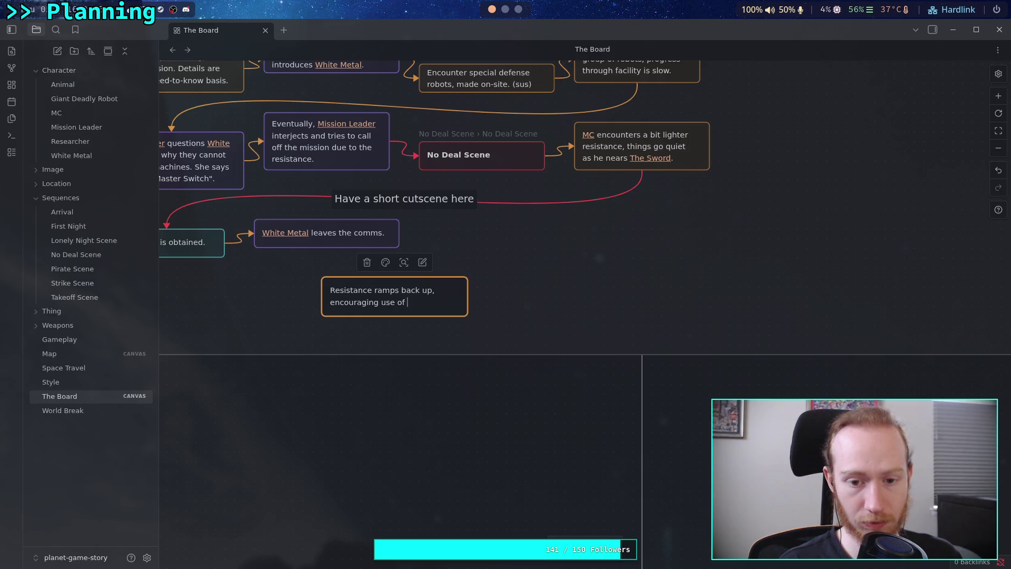
text([[The)
key(Return)
- End the Resistance card's text with a period and shift the card up and right
text(.)
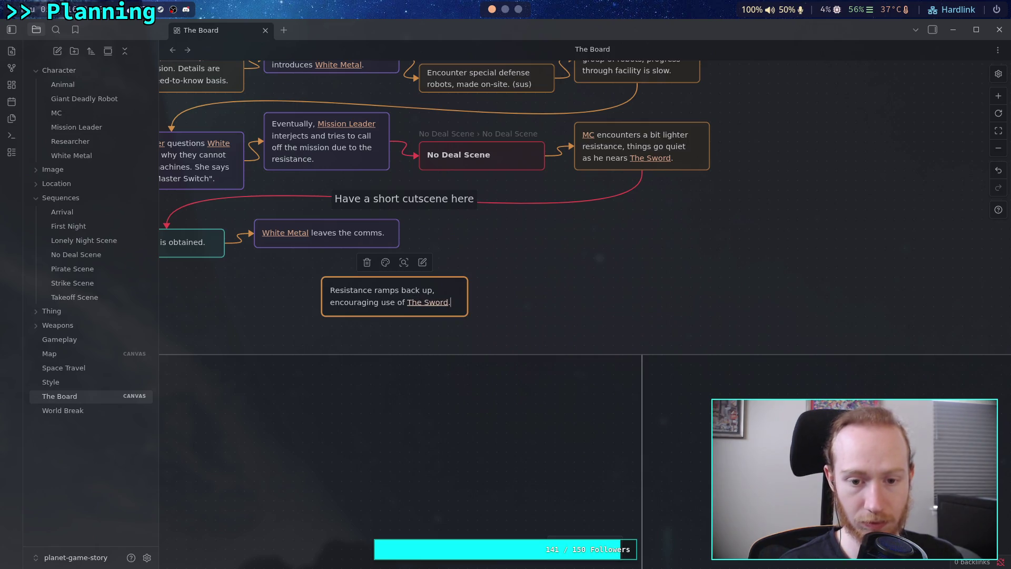
click(447, 339)
mouse_move(356, 295)
mouse_down()
mouse_move(453, 285)
mouse_move(404, 291)
mouse_up()
- Add a card reading '[[MC]] slices their way out of the facility.'
double_click(603, 303)
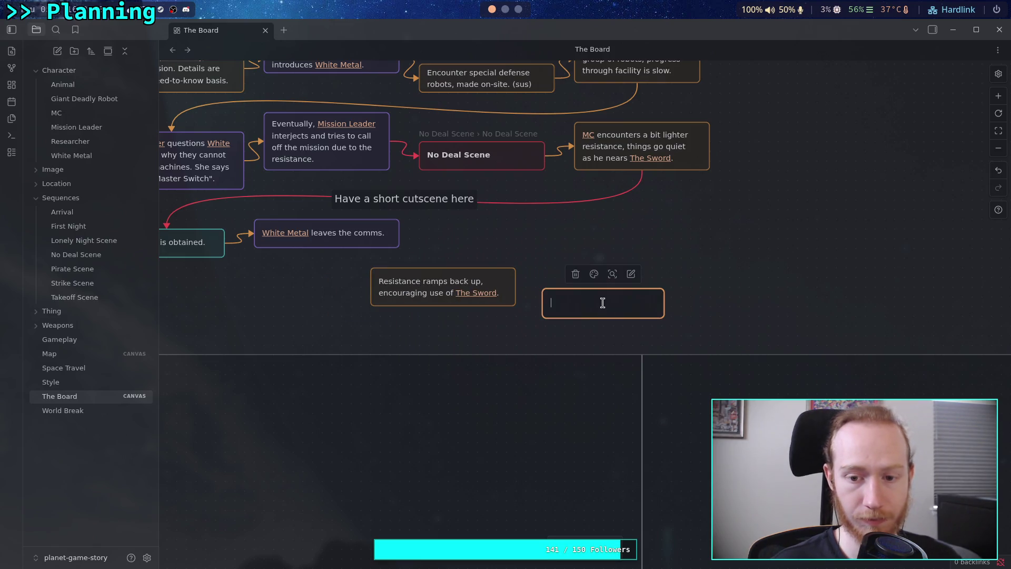
text([[MC)
key(Return)
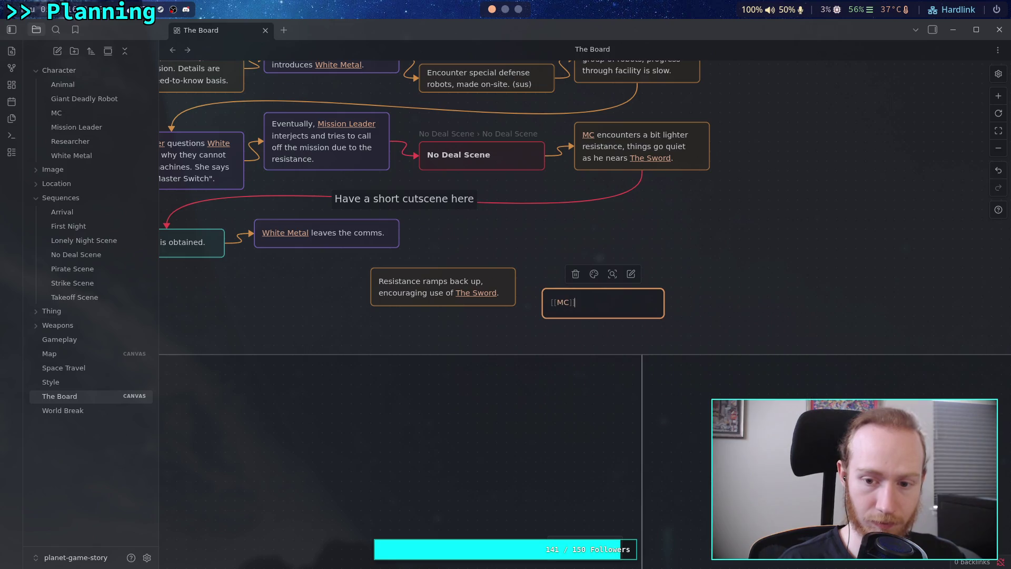
text(MC slices their way out)
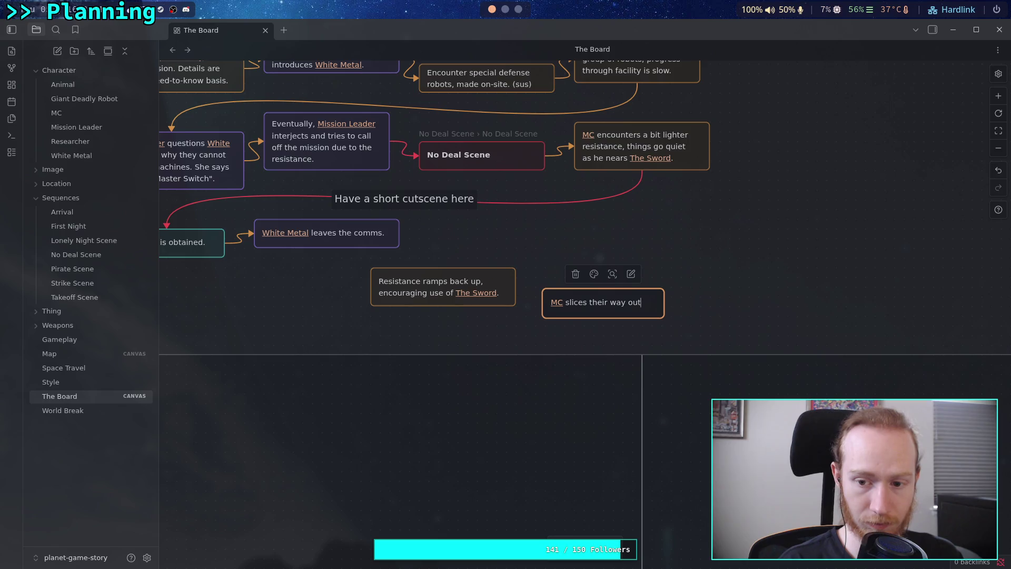
text( of the)
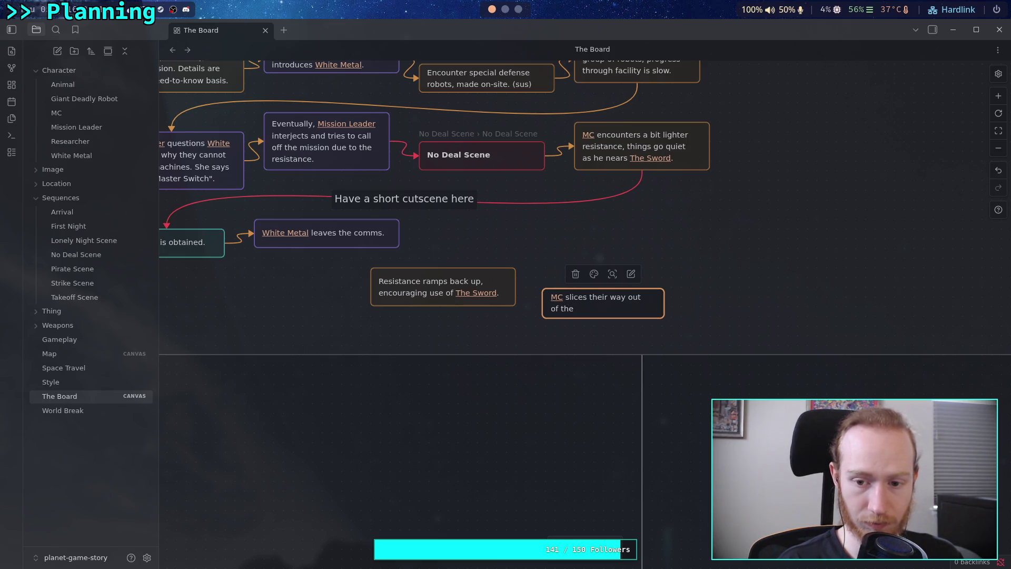
text(ty.)
click(599, 337)
- Draw an arrow from the Resistance card to the new MC card
click(606, 303)
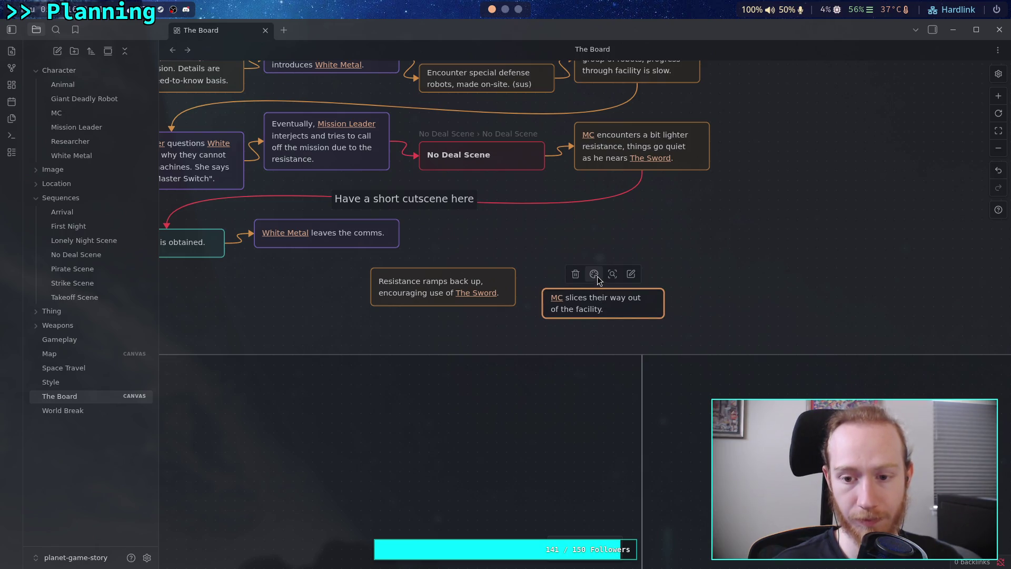
click(595, 274)
click(579, 300)
drag(516, 287, 547, 304)
- Colour the new arrow orange and add an orange arrow from White Metal to the Resistance card
click(511, 270)
click(503, 290)
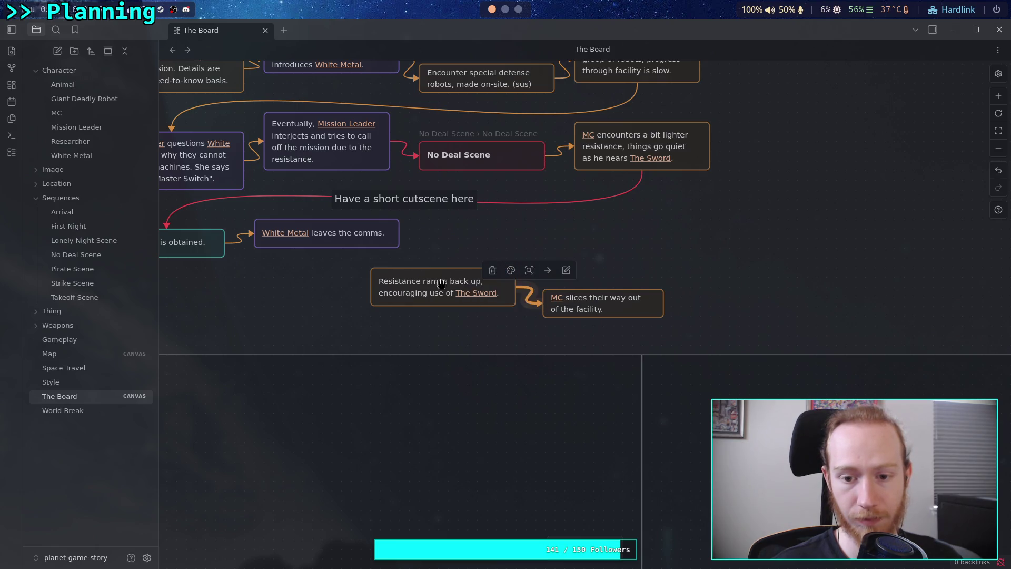
drag(400, 233, 367, 290)
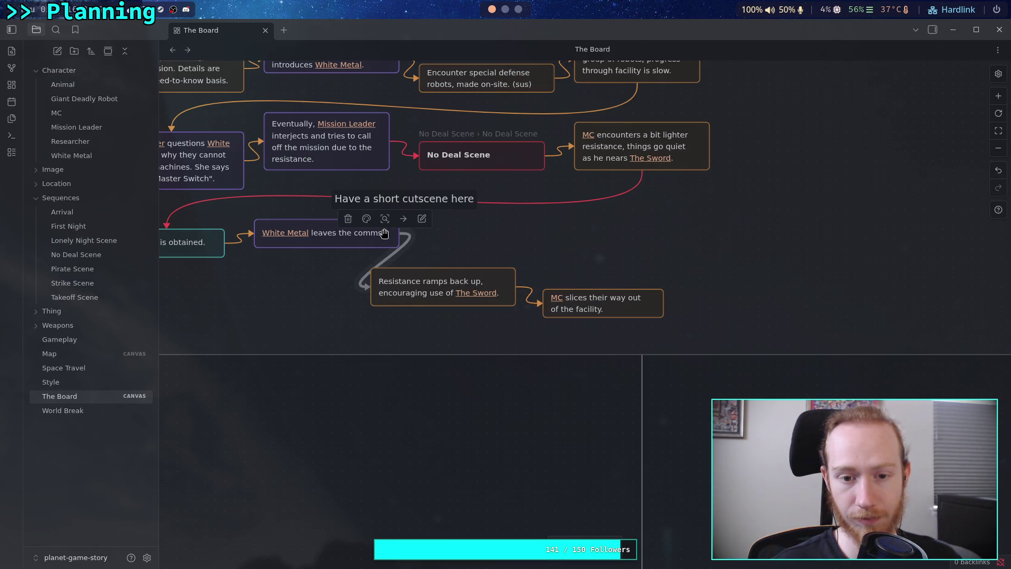
click(367, 219)
click(363, 243)
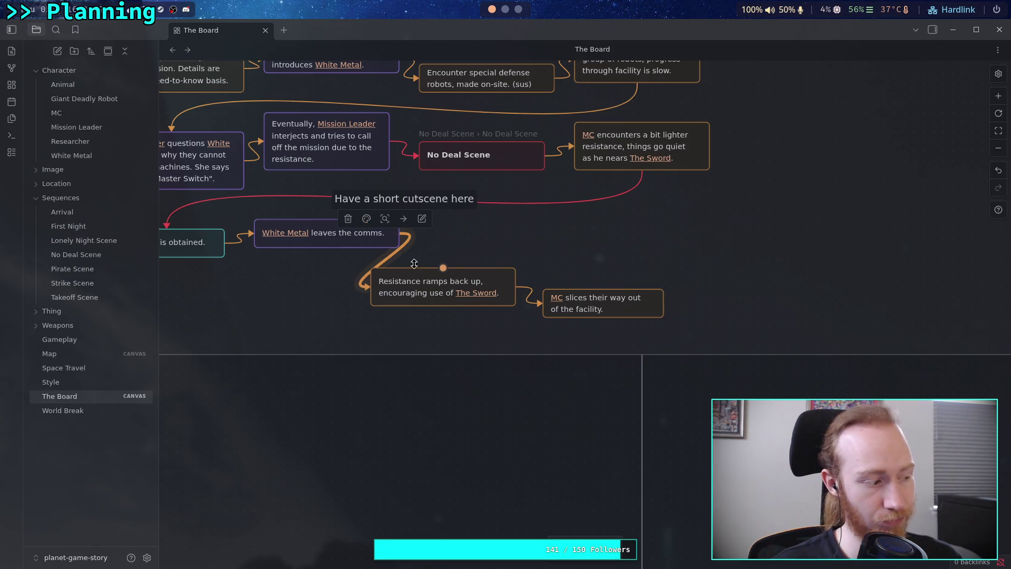
- Line the Resistance and MC cards up in the bottom row, then open the No Deal Scene note
mouse_move(418, 291)
mouse_down()
mouse_move(476, 271)
mouse_move(469, 255)
mouse_up()
mouse_move(597, 310)
mouse_down()
mouse_move(685, 240)
mouse_move(648, 240)
mouse_up()
scroll(422, 274, left, 5)
scroll(416, 271, right, 5)
scroll(451, 306, up, 2)
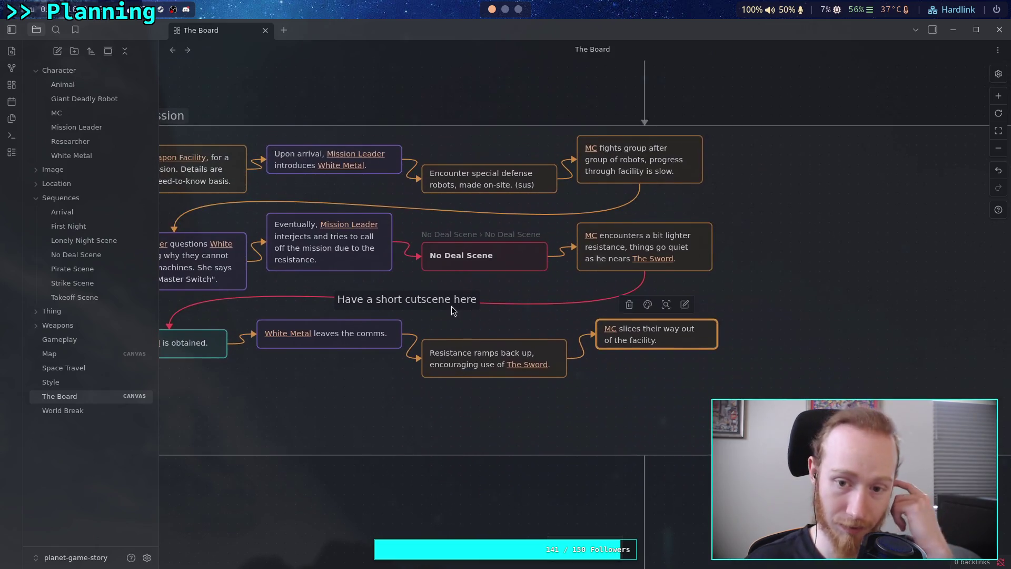
scroll(490, 332, right, 2)
scroll(493, 335, up, 1)
scroll(579, 380, left, 4)
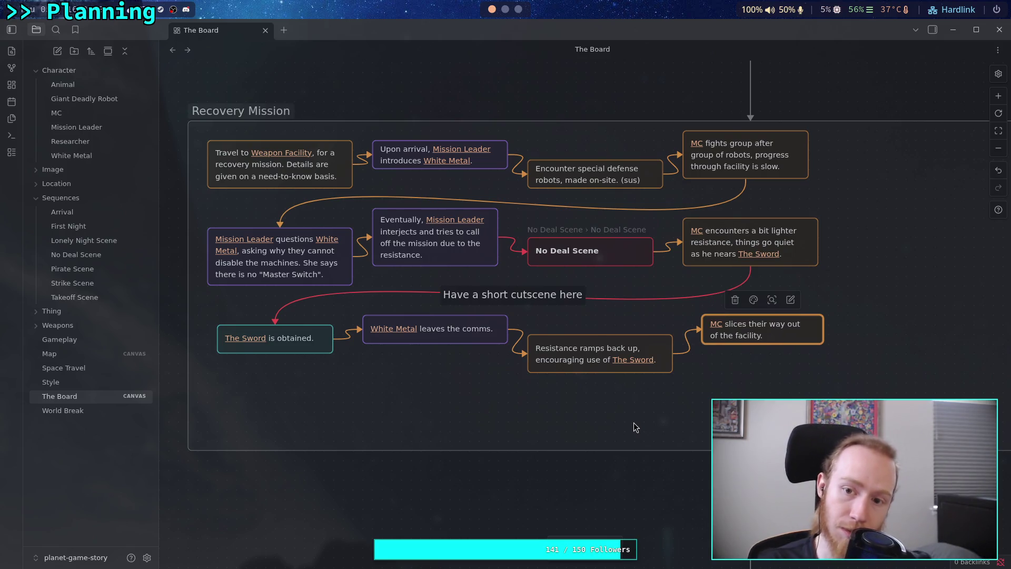
click(608, 252)
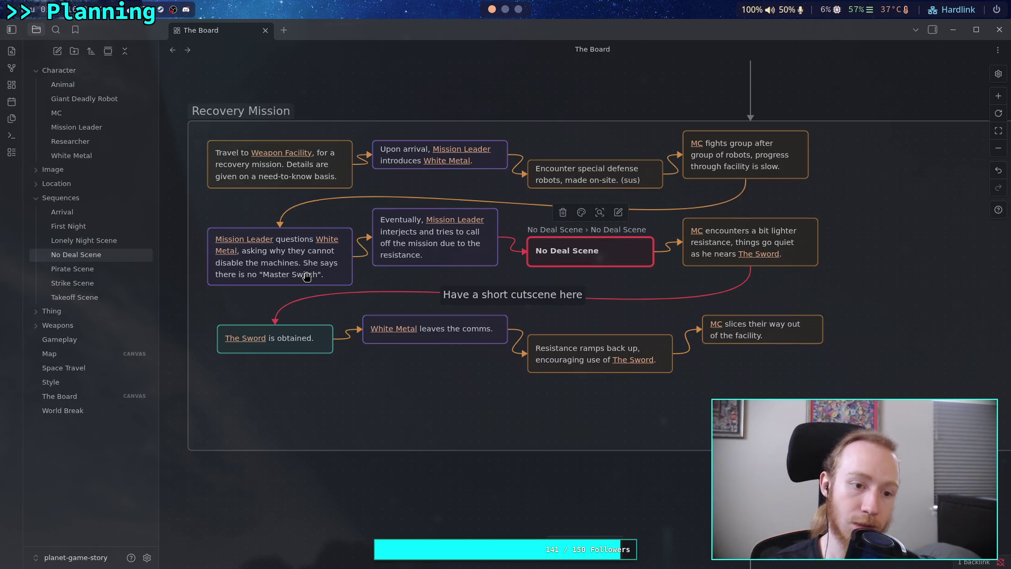
click(84, 283)
- Open the No Deal Scene note and add a 'Sequence' heading at its end
click(114, 254)
click(617, 270)
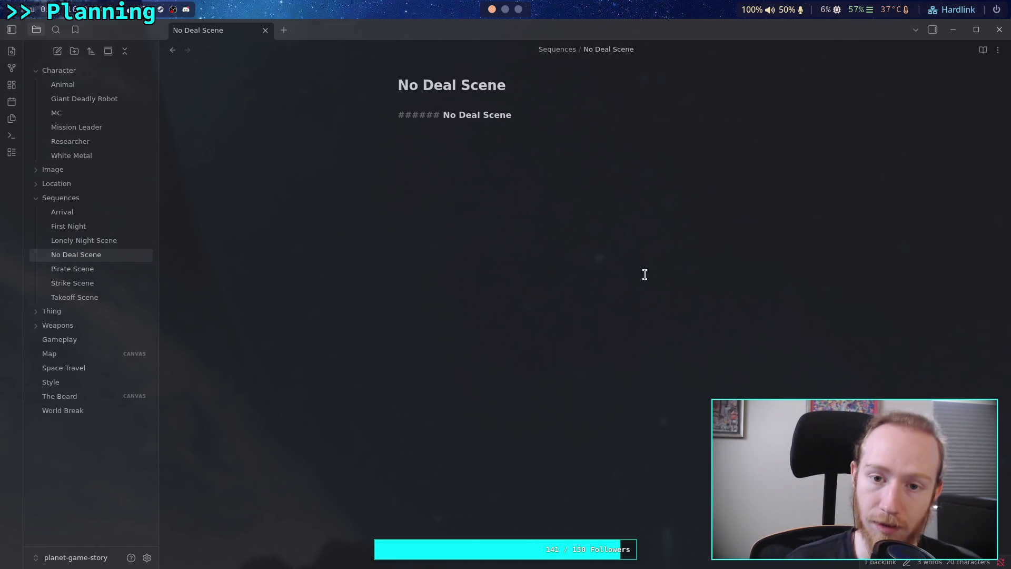
key(Return)
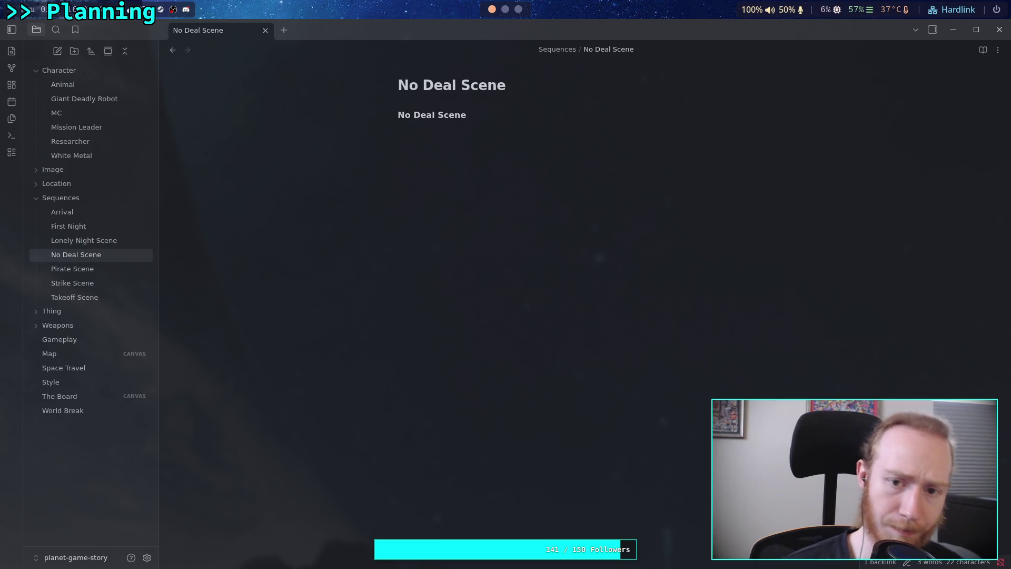
text(# Se)
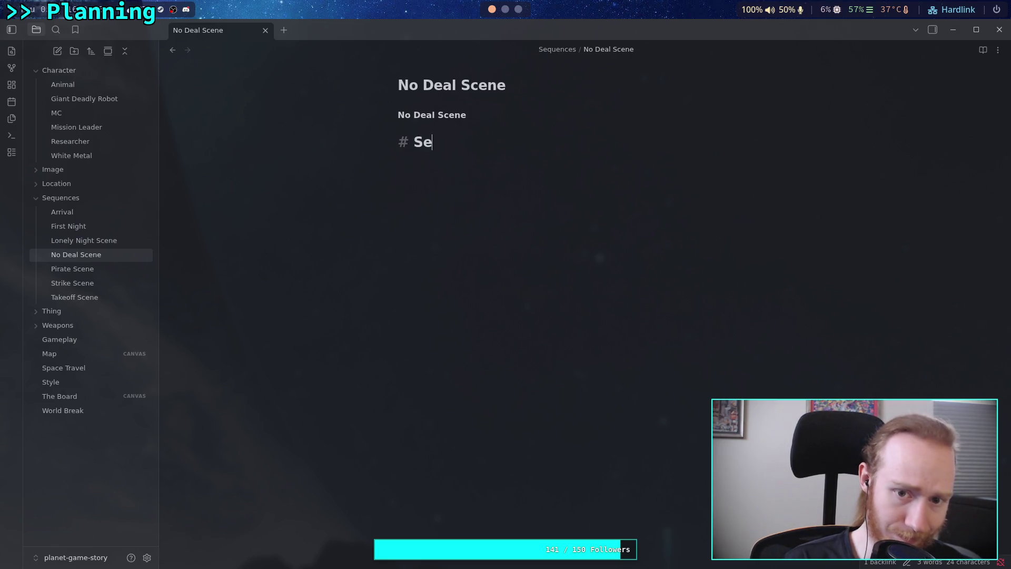
text(quence)
key(Return)
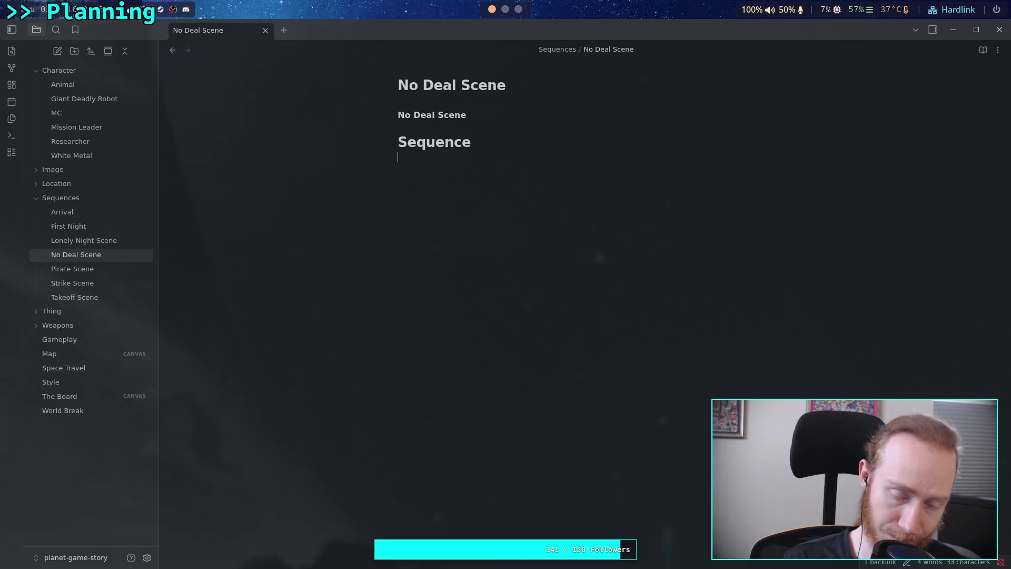
- Start the line 'During gameplay' beneath the Sequence heading
key(Return)
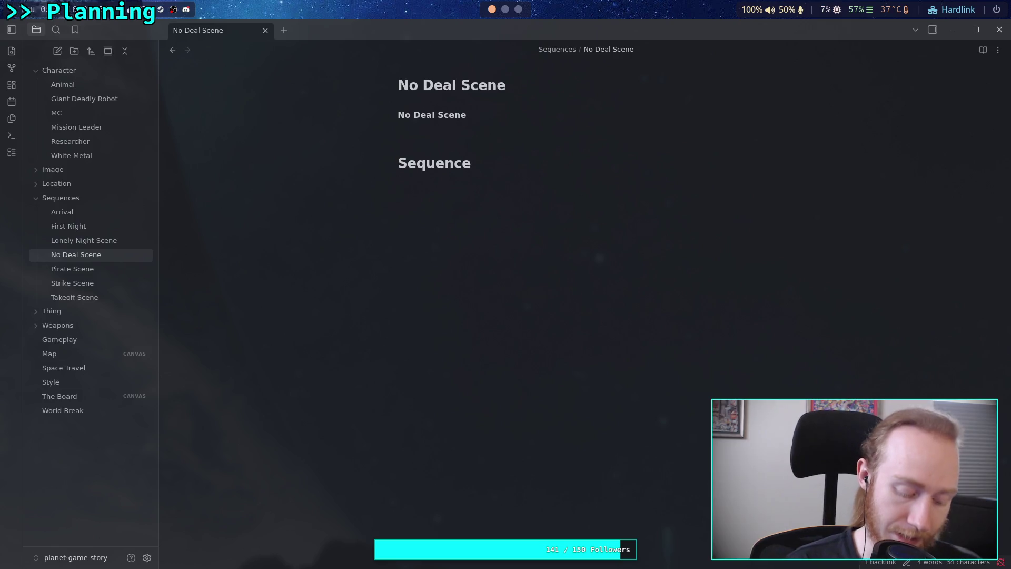
text(Control is)
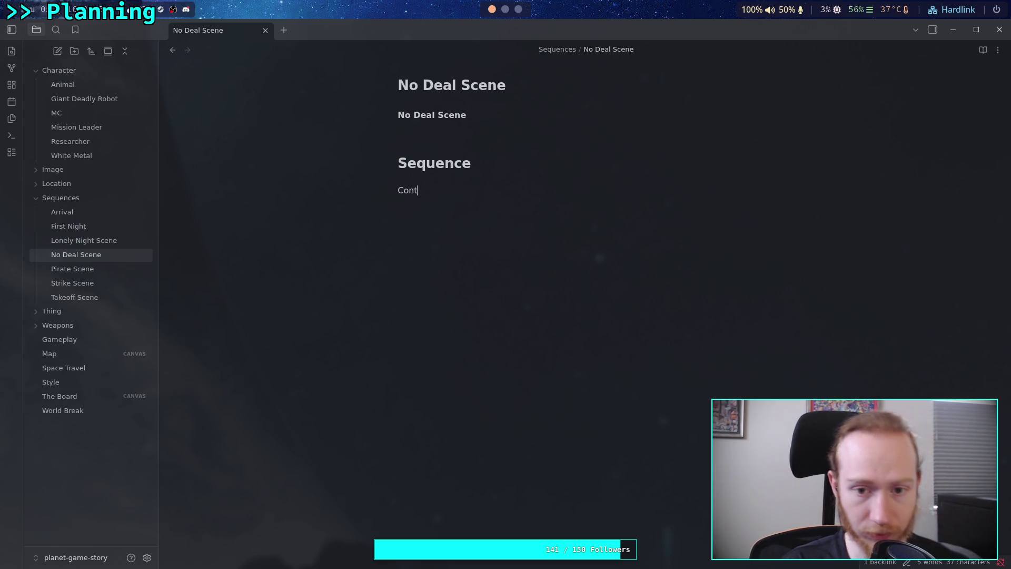
key(BackSpace)
key(BackSpace)
key(BackSpace)
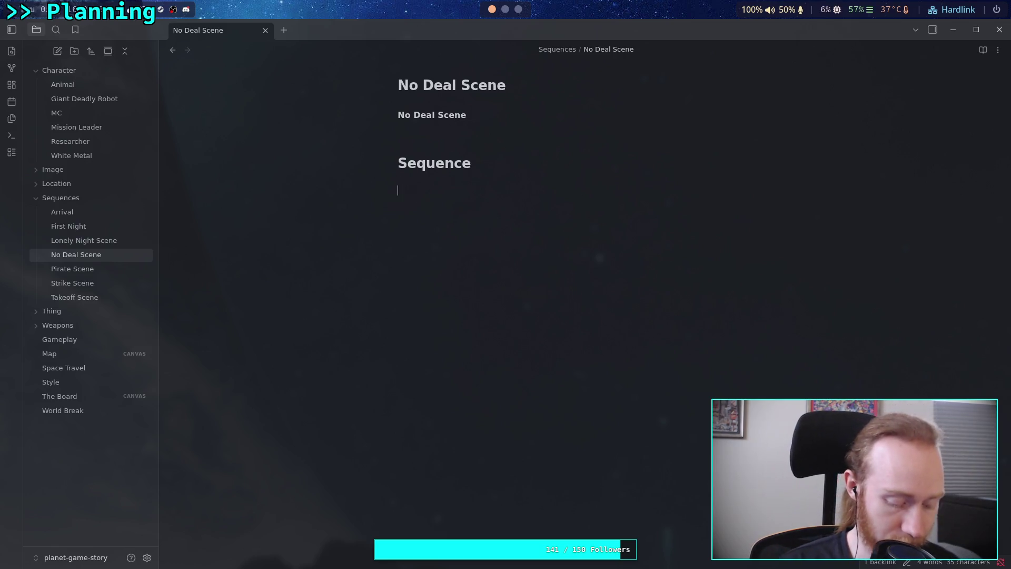
text(uring game)
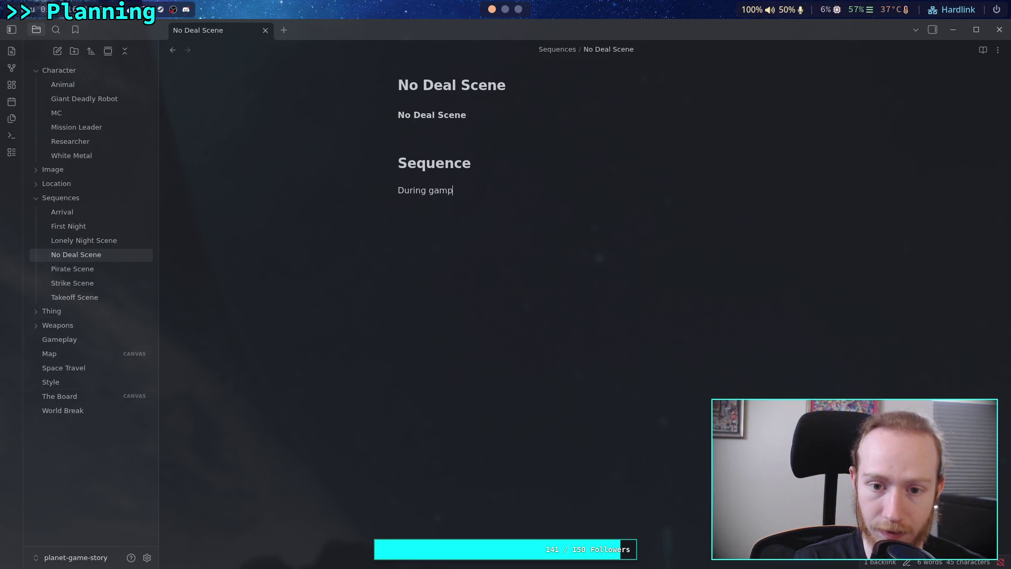
text(play)
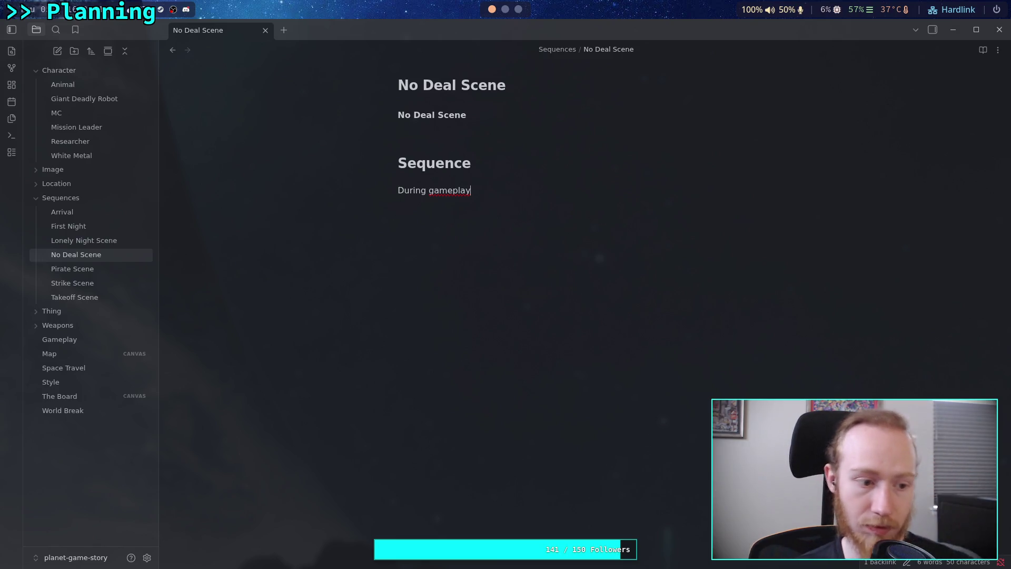
- Write 'After clearing a particularly difficult area of strong bots,' followed by a Mission Leader link
key(BackSpace)
key(BackSpace)
key(BackSpace)
text(After )
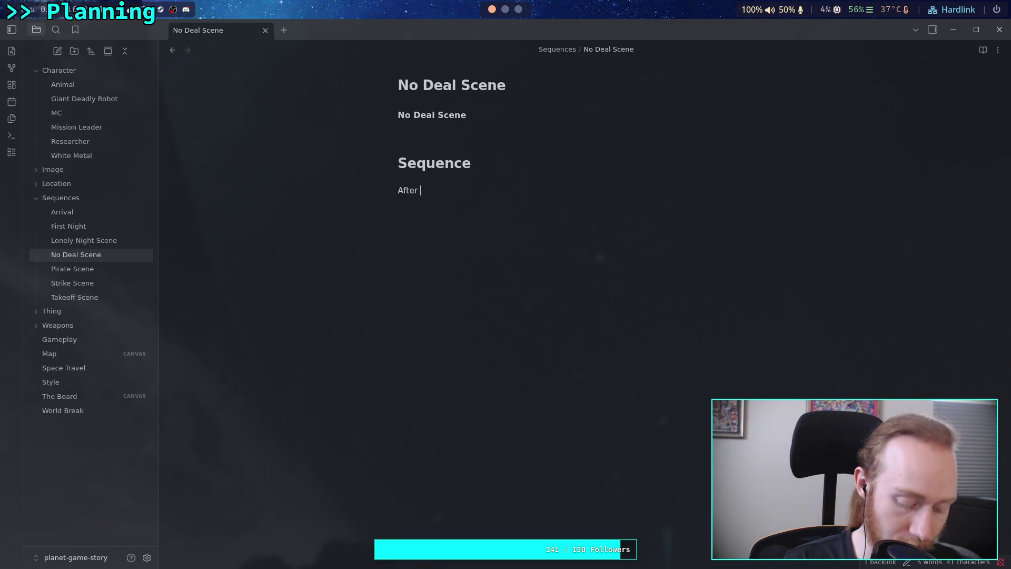
text(cleary)
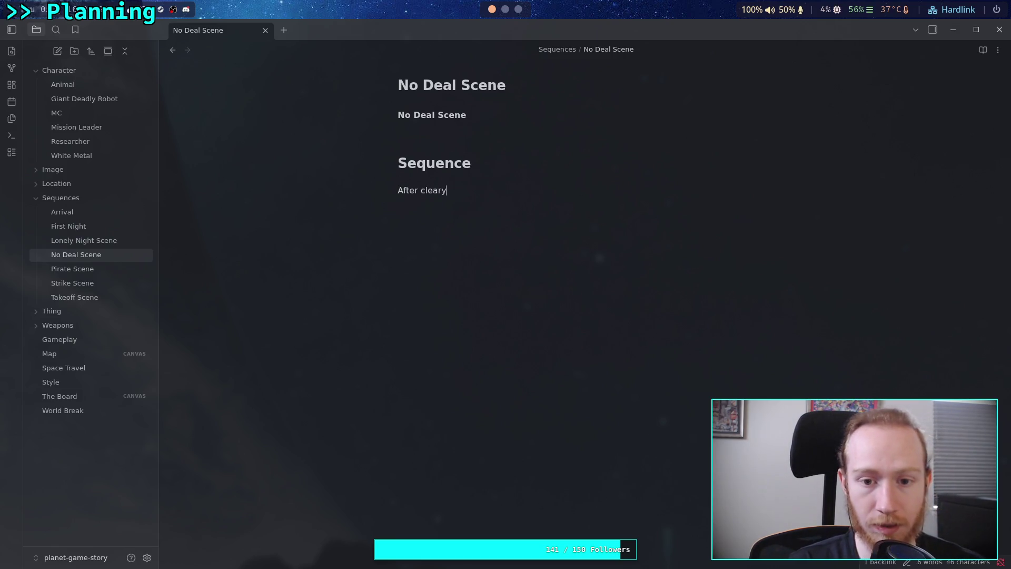
key(BackSpace)
text(ing a par)
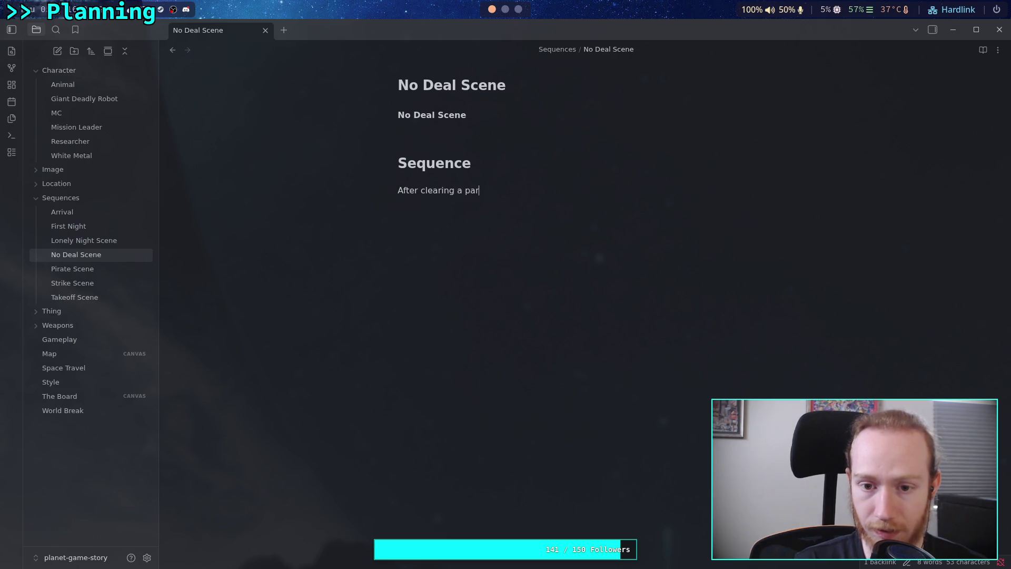
text(ticulary )
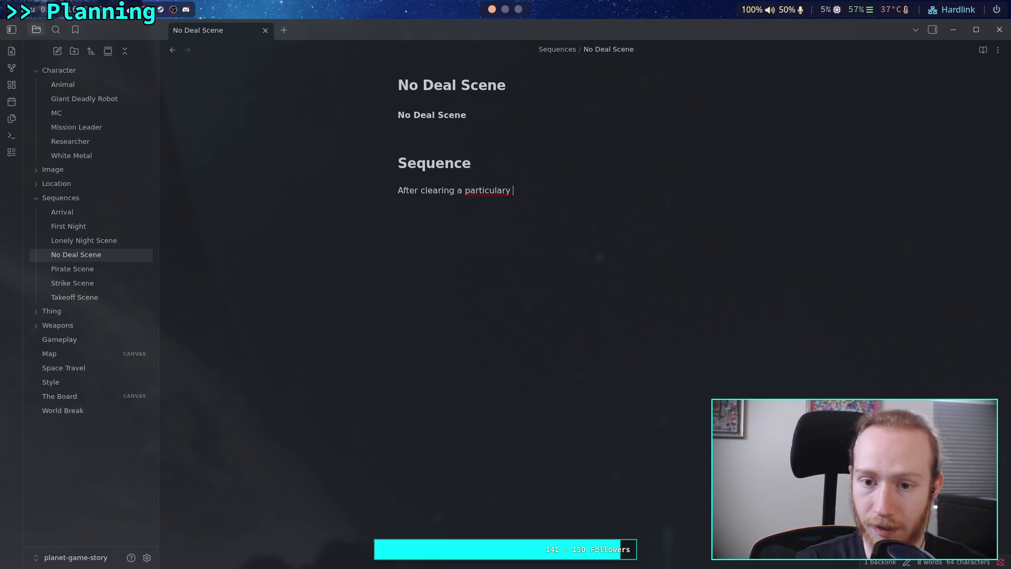
key(BackSpace)
key(BackSpace)
text(ly diffic)
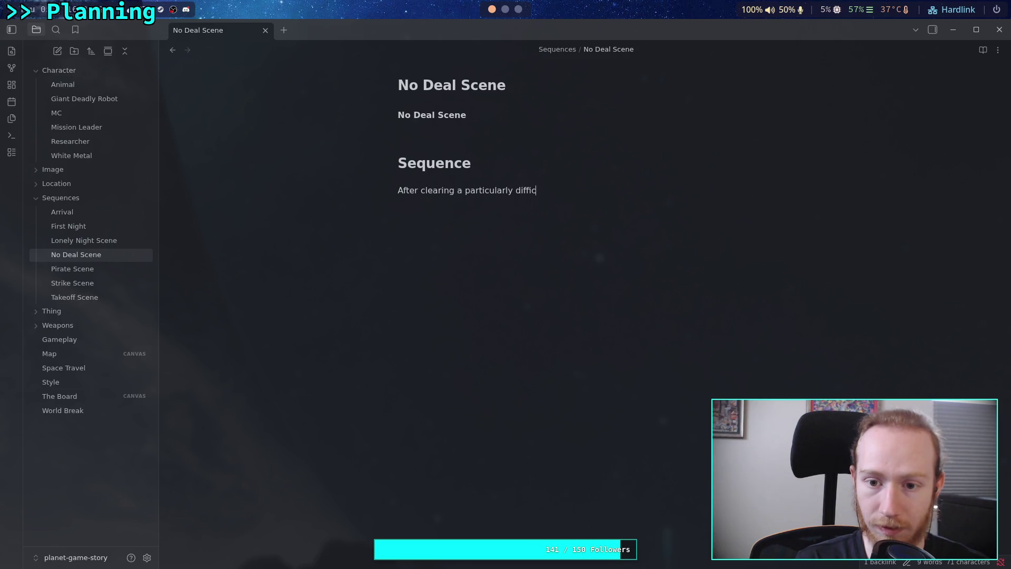
text(ult area af)
key(BackSpace)
text(of stro)
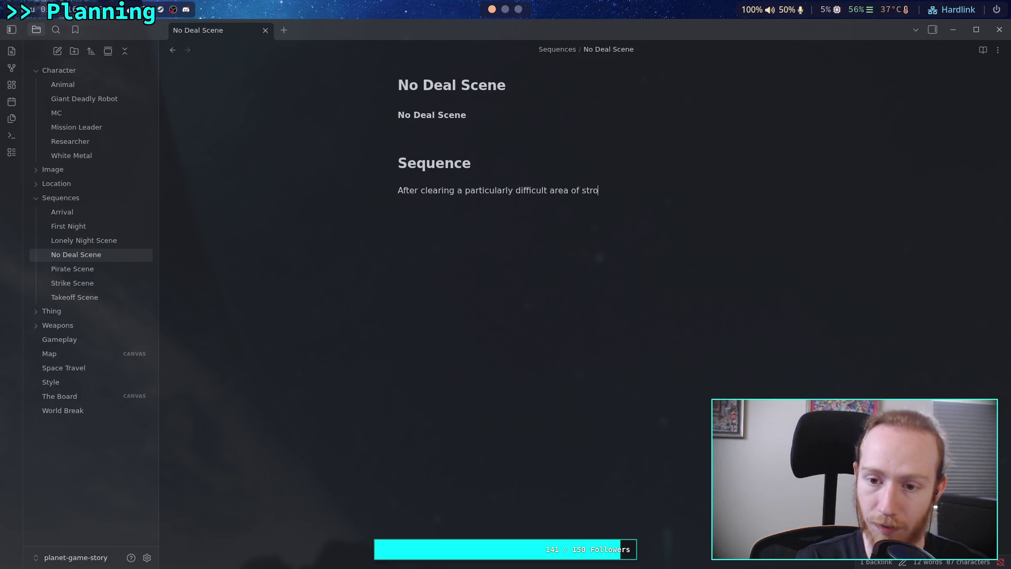
text(ng bo)
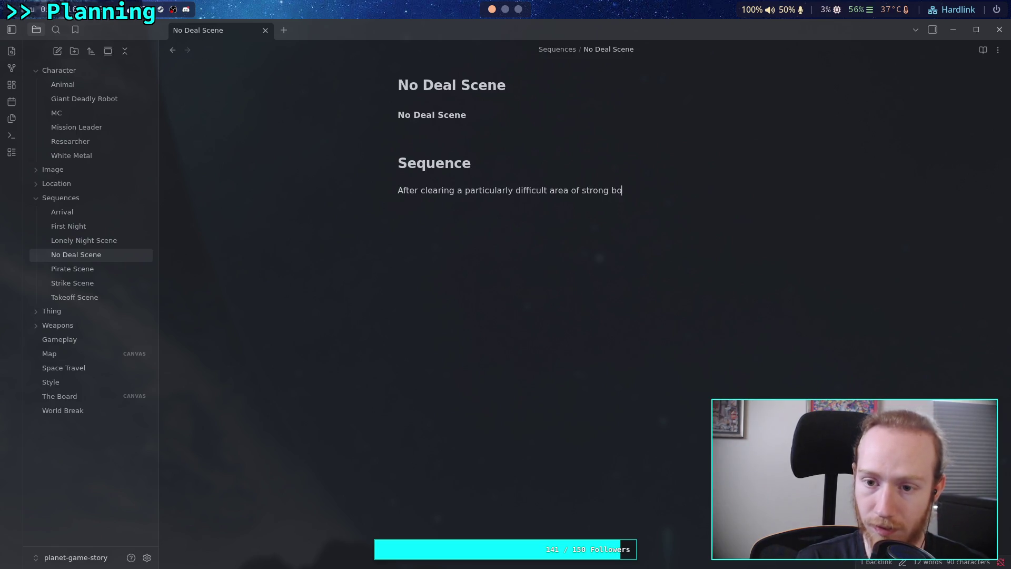
text(ts, game)
key(BackSpace)
key(BackSpace)
key(BackSpace)
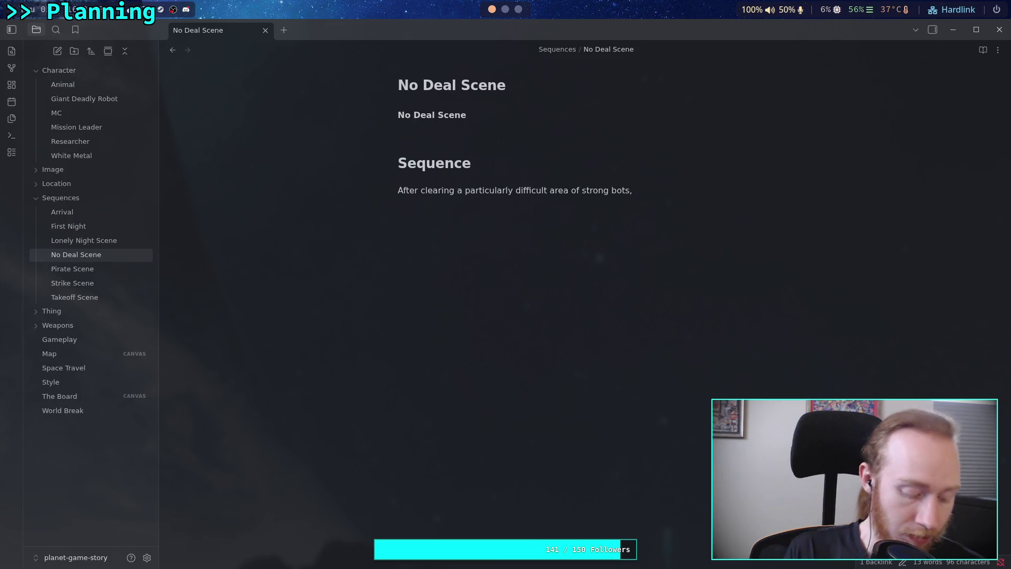
text([[mis)
key(Return)
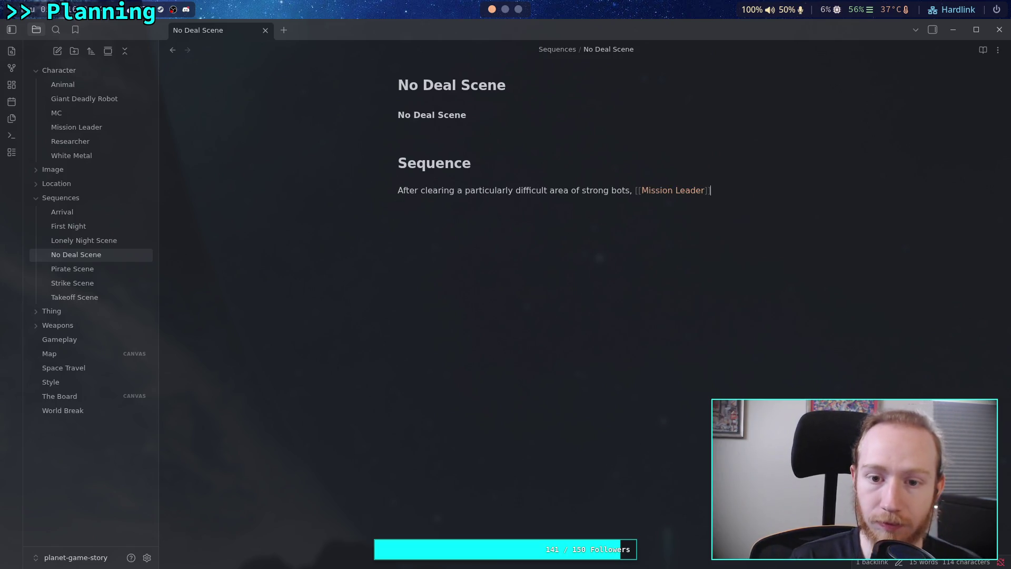
- Prefix the sentence with 'During gameplay,' and lowercase the word 'after'
click(398, 190)
text(Dir)
key(BackSpace)
key(BackSpace)
text(uring ga)
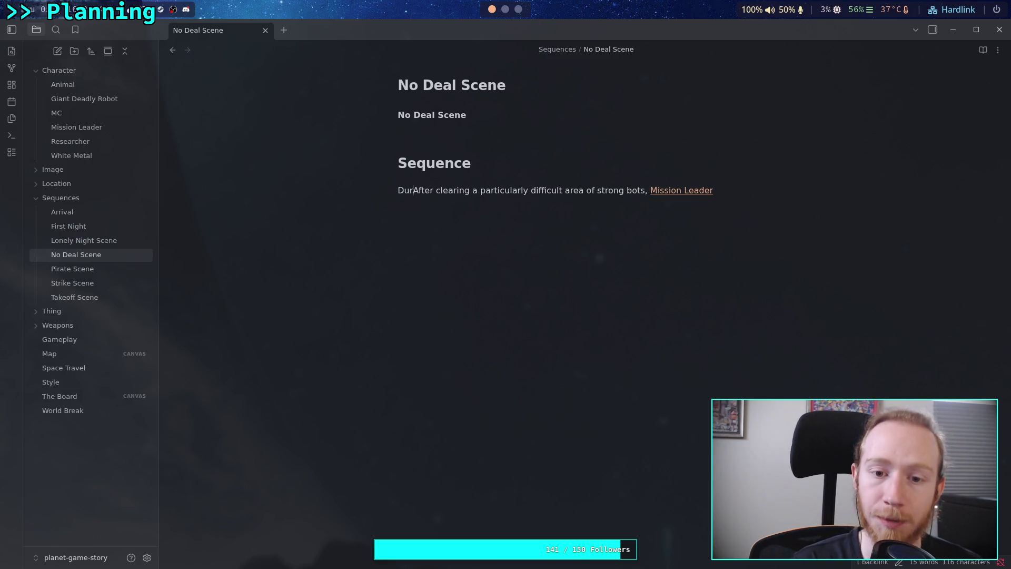
text(meplay,)
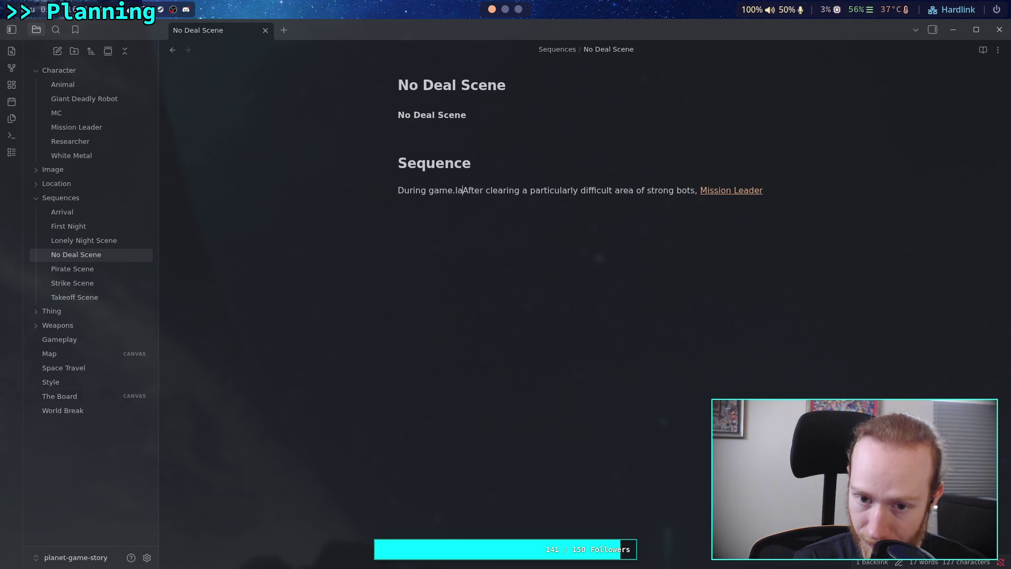
key(BackSpace)
key(BackSpace)
text(lay,)
key(Delete)
text(a)
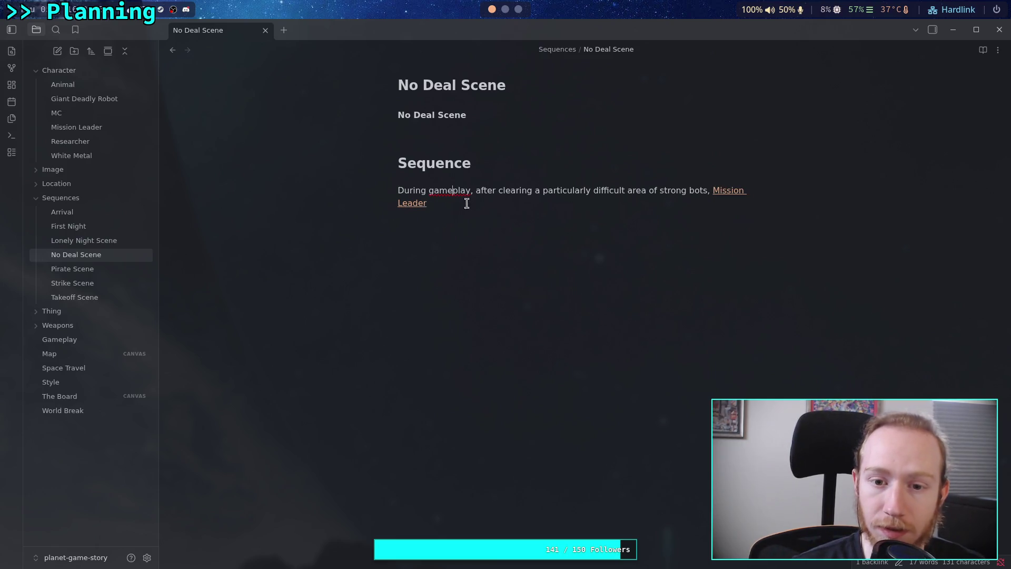
- Finish the sentence with 'opens comms.' after the Mission Leader link and start a new line
right_click(449, 192)
click(532, 248)
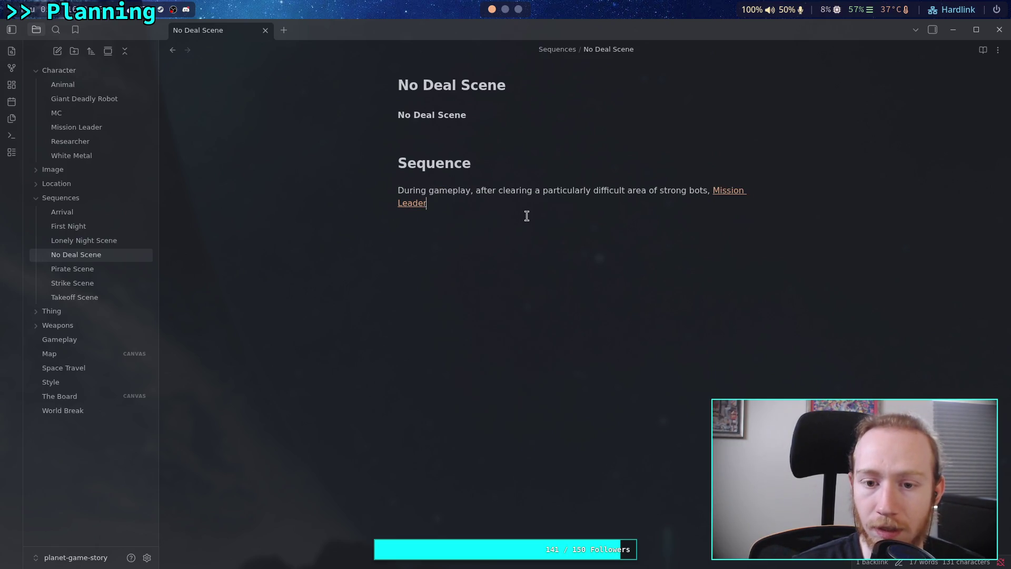
click(527, 216)
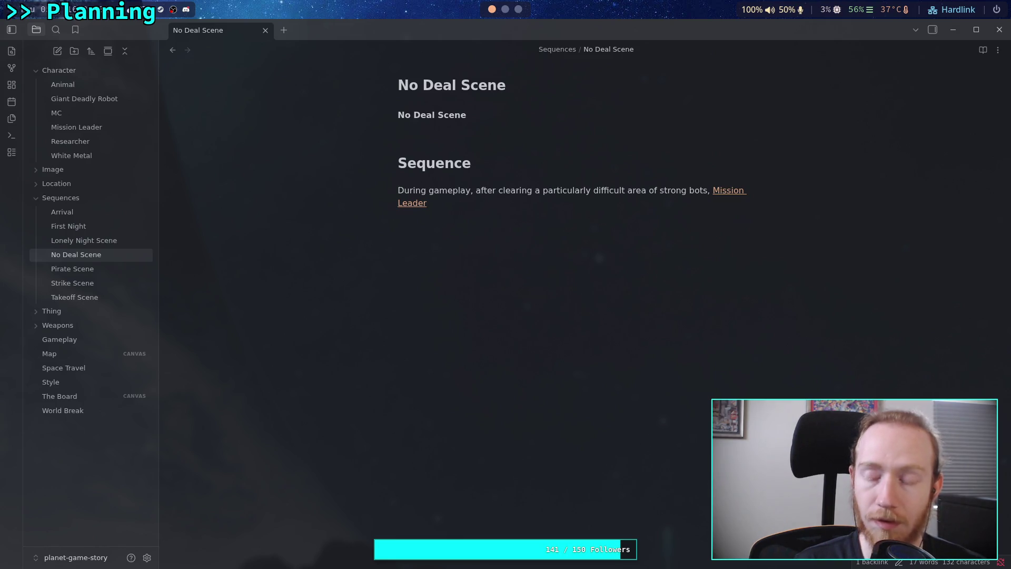
text(opens co)
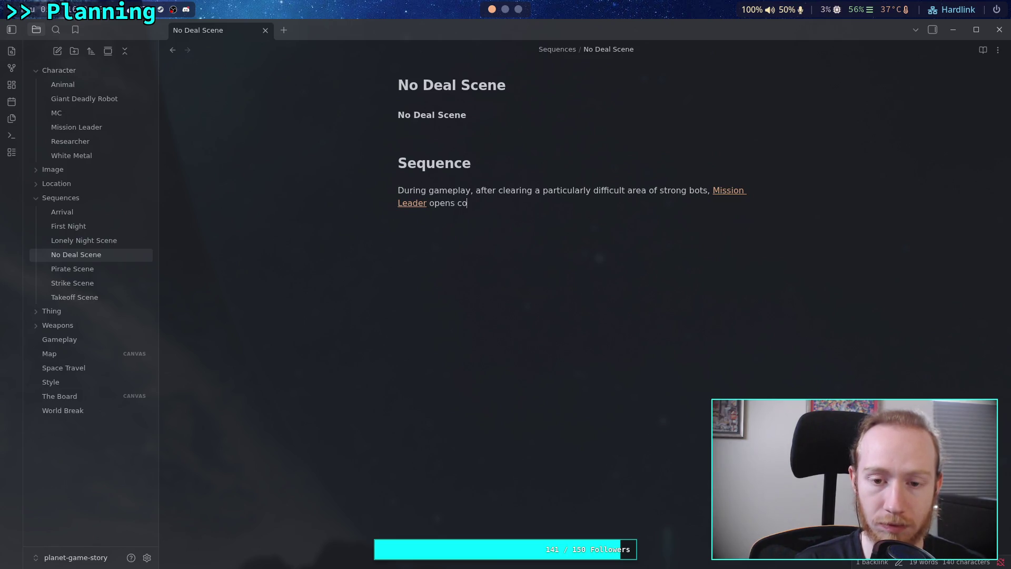
text(mms.)
key(Return)
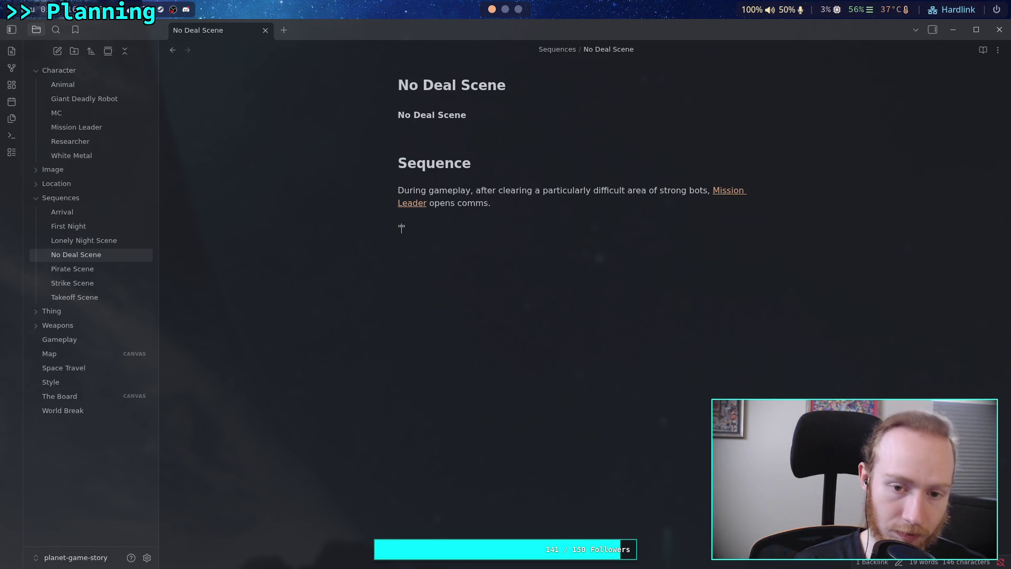
- Add linked Mission Leader saying "This level of resistance wasn't part of the mission plan, we're pulling out"
text([[)
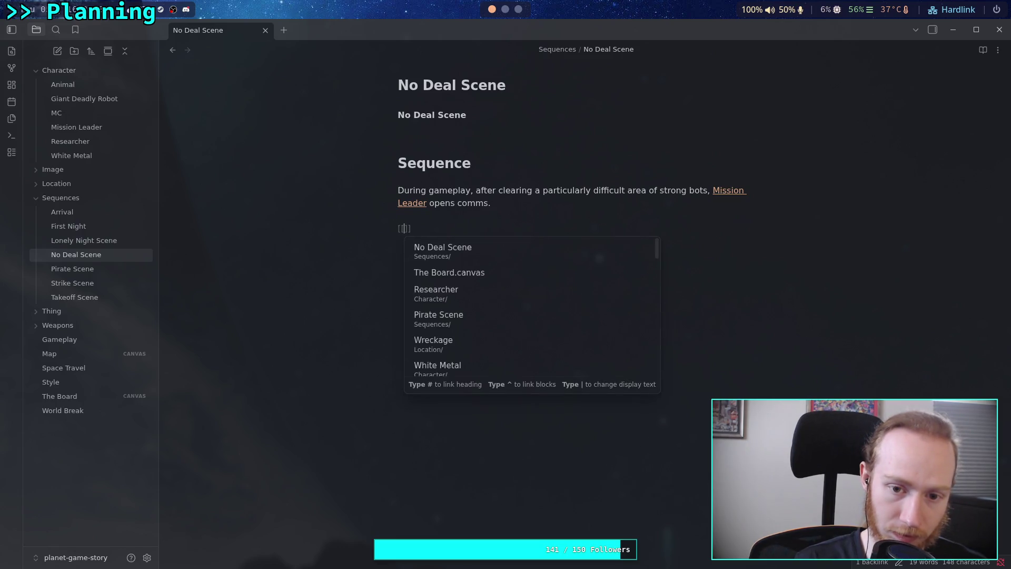
text(Mi)
key(Return)
text(: ")
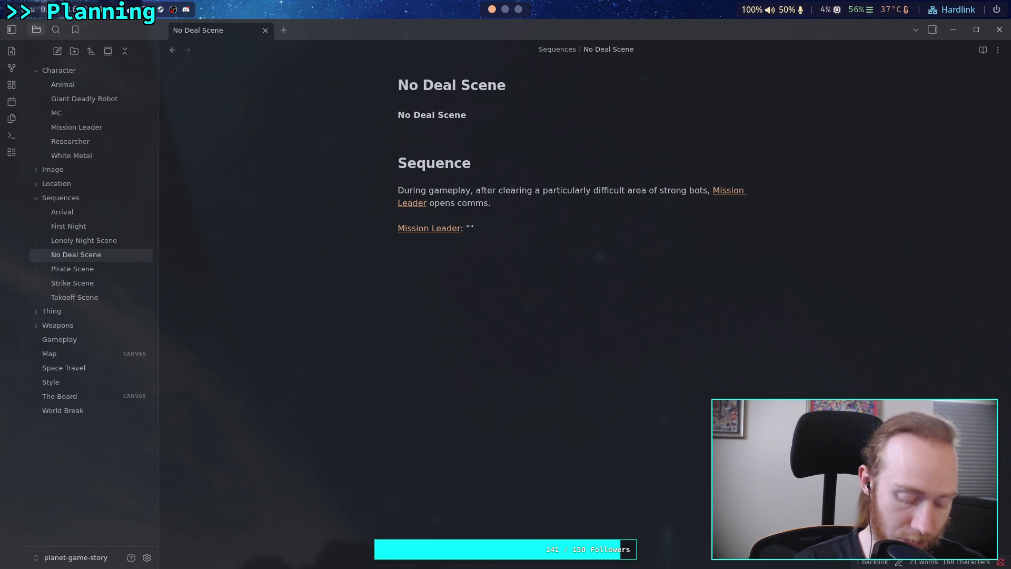
text(Th)
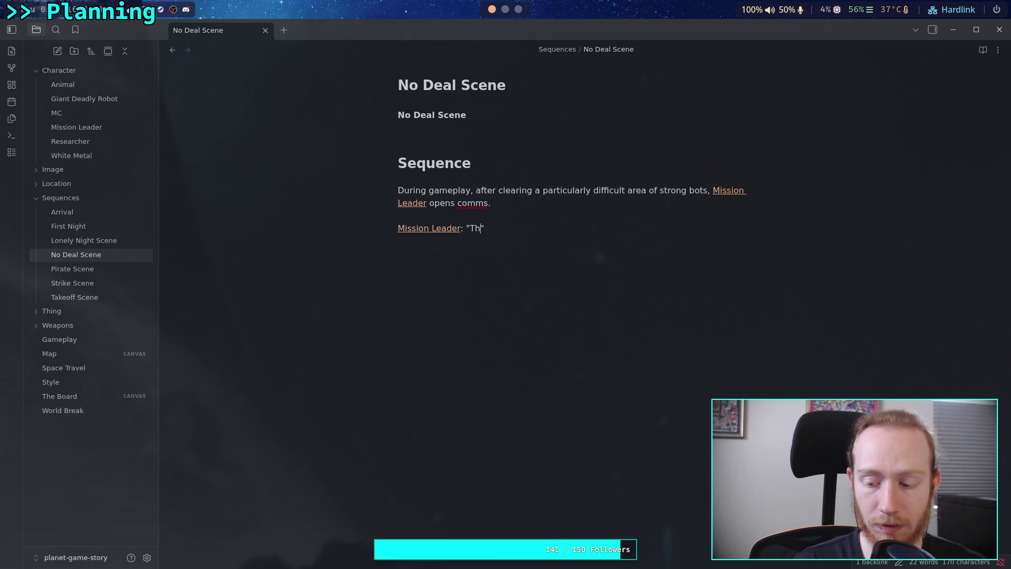
text(is resista)
text(nce wa)
text(sn't )
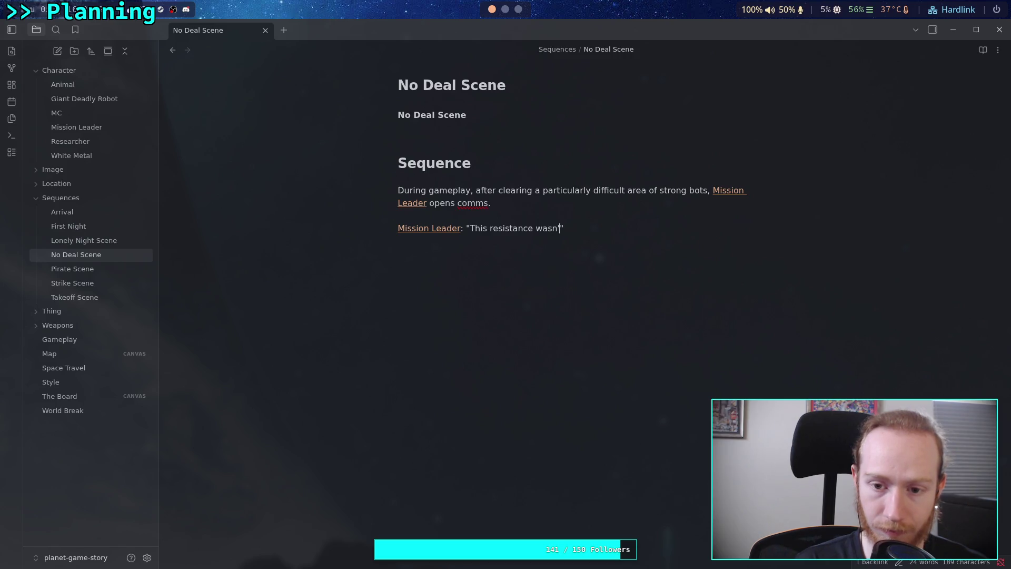
text(part of the )
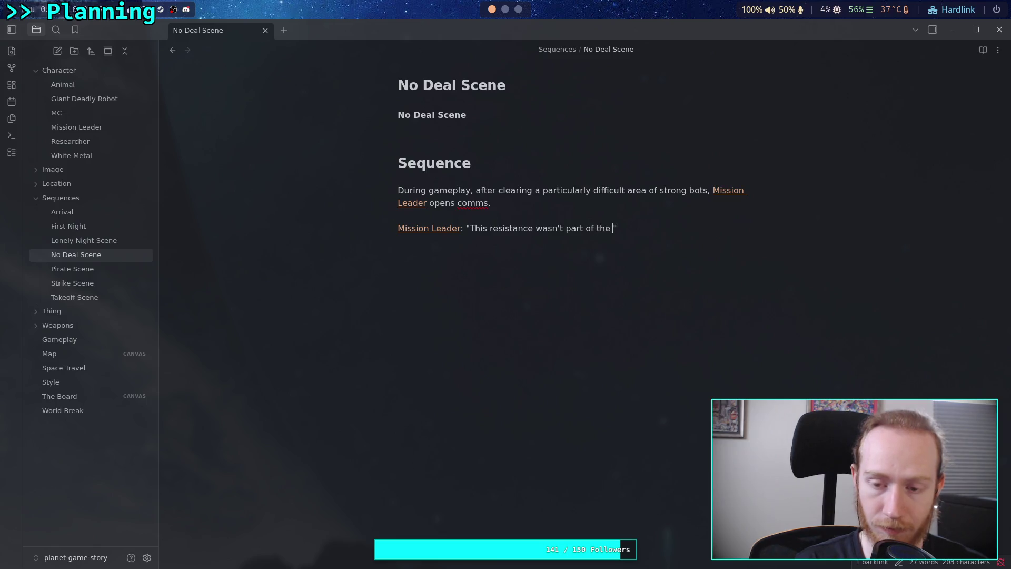
text(mission )
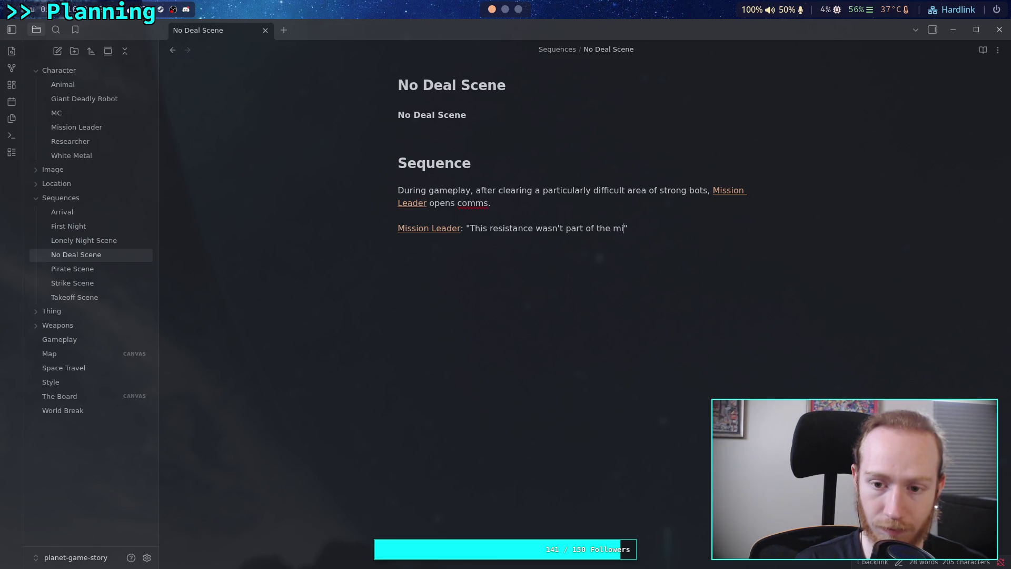
text(plan)
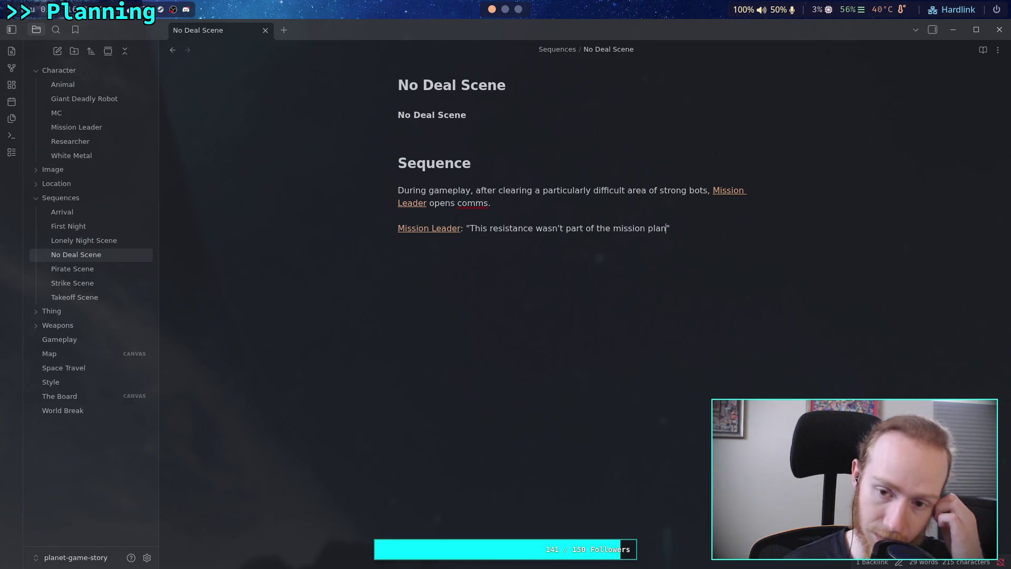
click(491, 228)
text(level of)
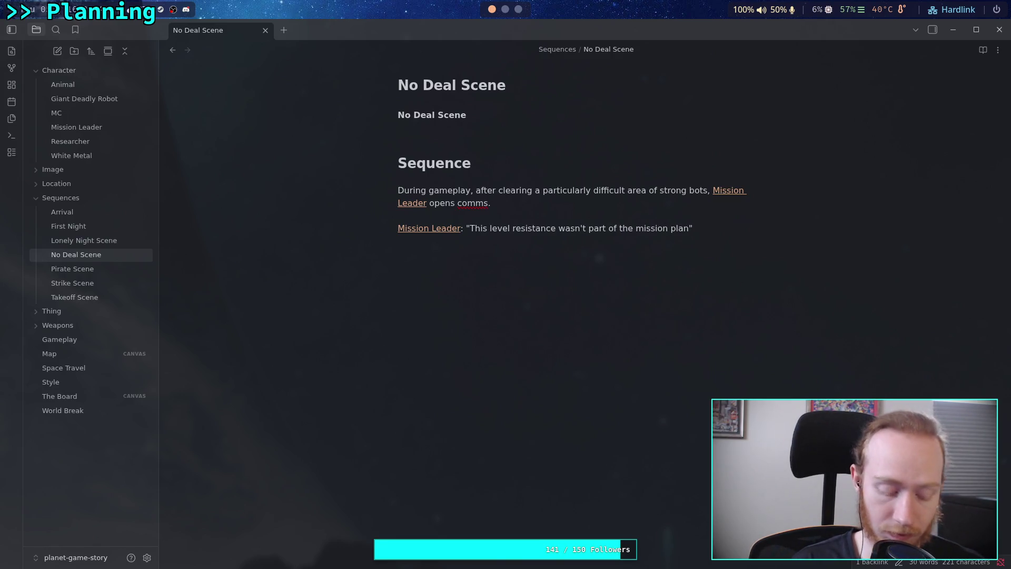
click(699, 228)
text(, )
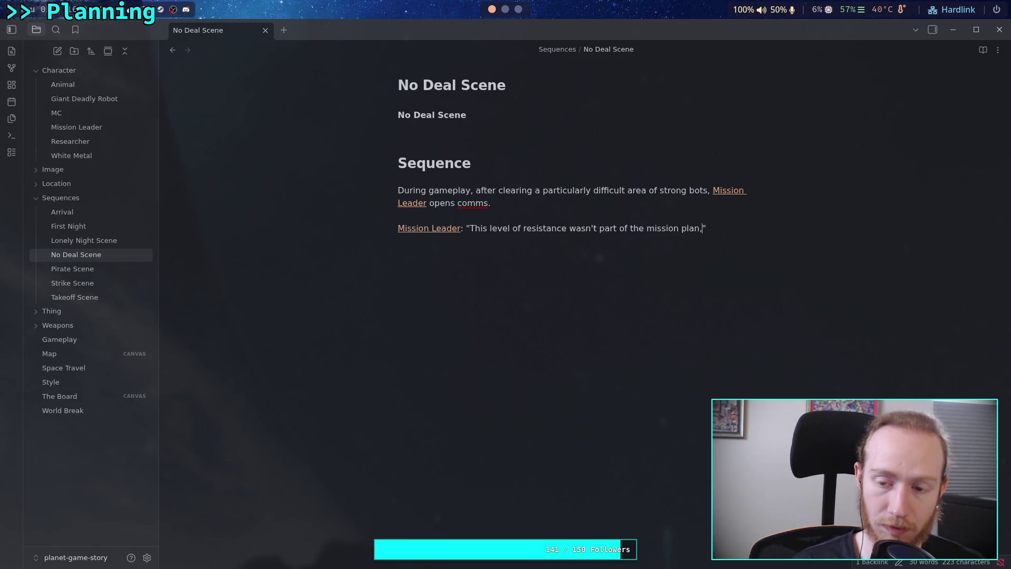
text(I'm pulling)
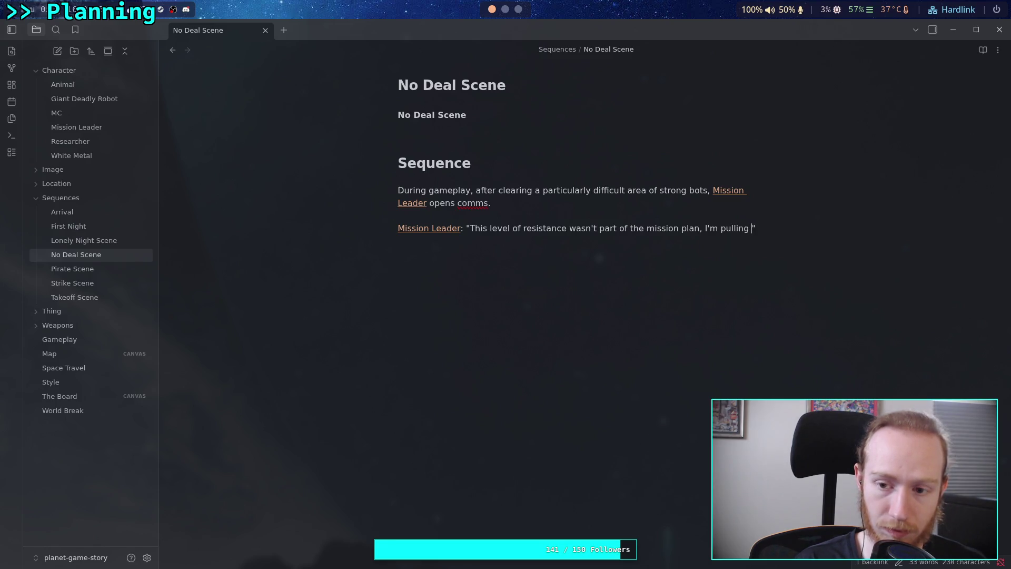
key(BackSpace)
key(BackSpace)
key(BackSpace)
key(BackSpace)
key(BackSpace)
key(BackSpace)
text(we)
text('re pulling )
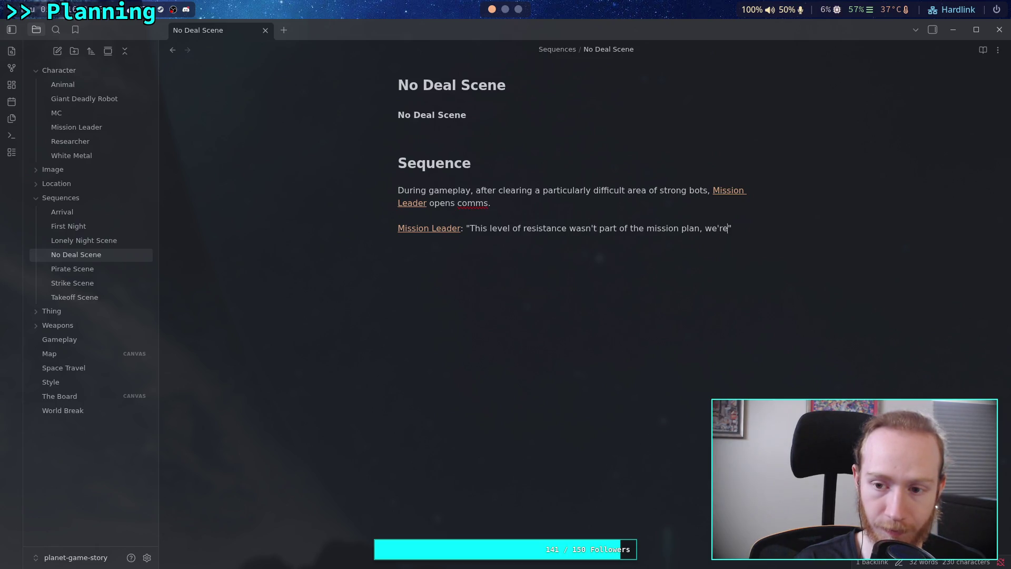
text(out.)
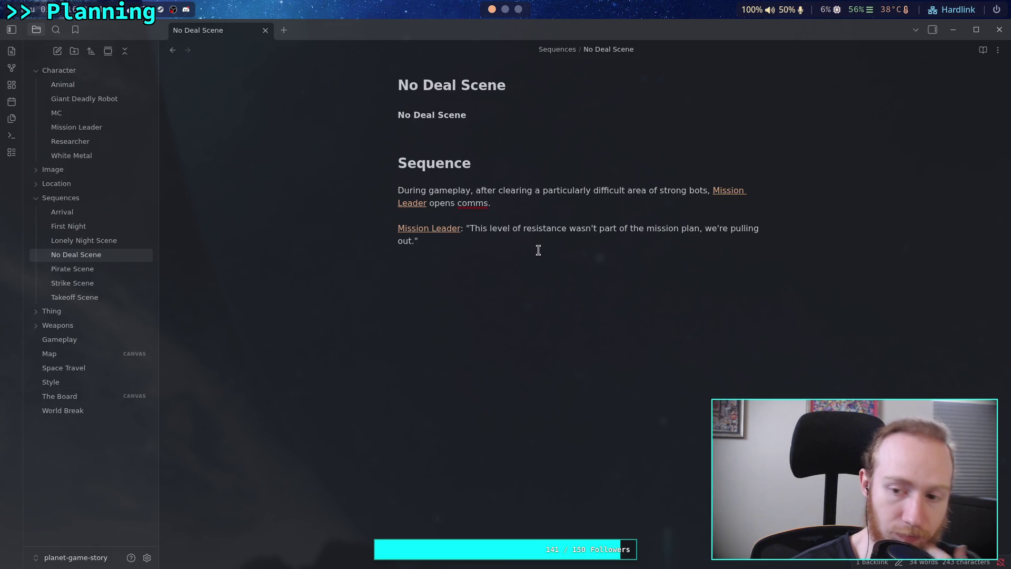
- Add the beat 'Control is taken from the player' below the Mission Leader quote
key(Return)
key(Return)
text([[whi)
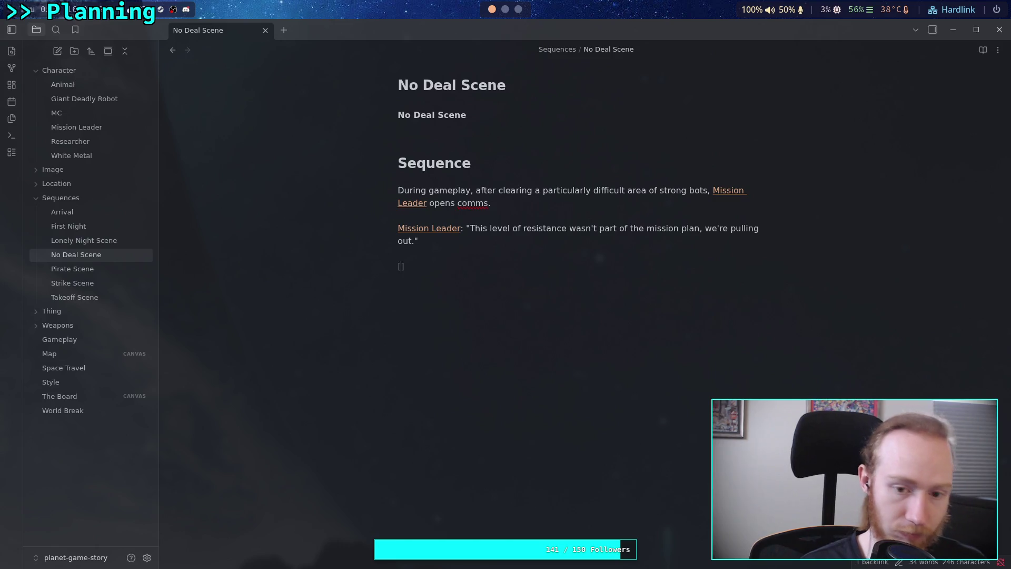
key(Return)
text(says)
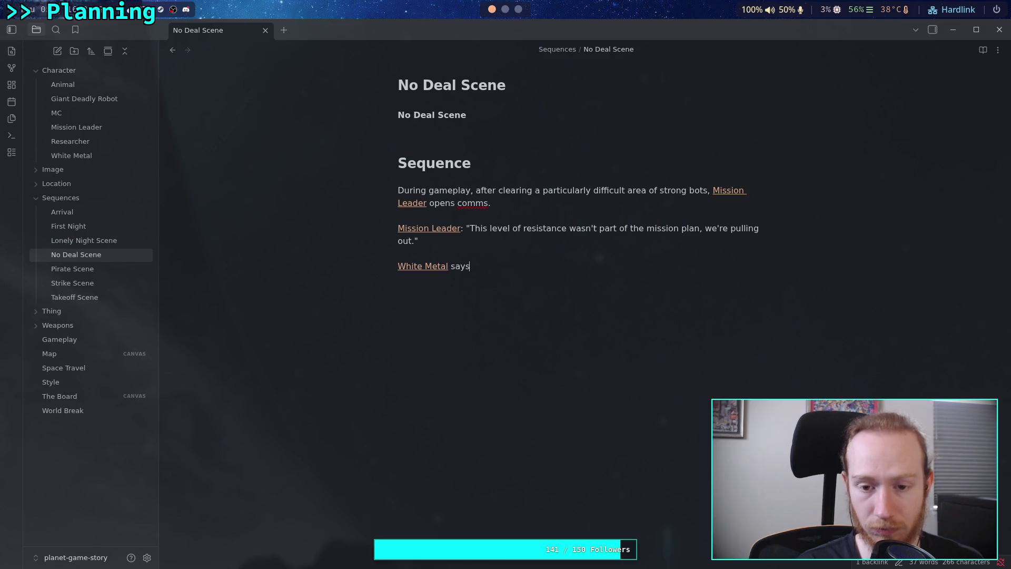
key(BackSpace)
key(BackSpace)
key(BackSpace)
key(BackSpace)
key(BackSpace)
key(BackSpace)
text(Control is taken from the player)
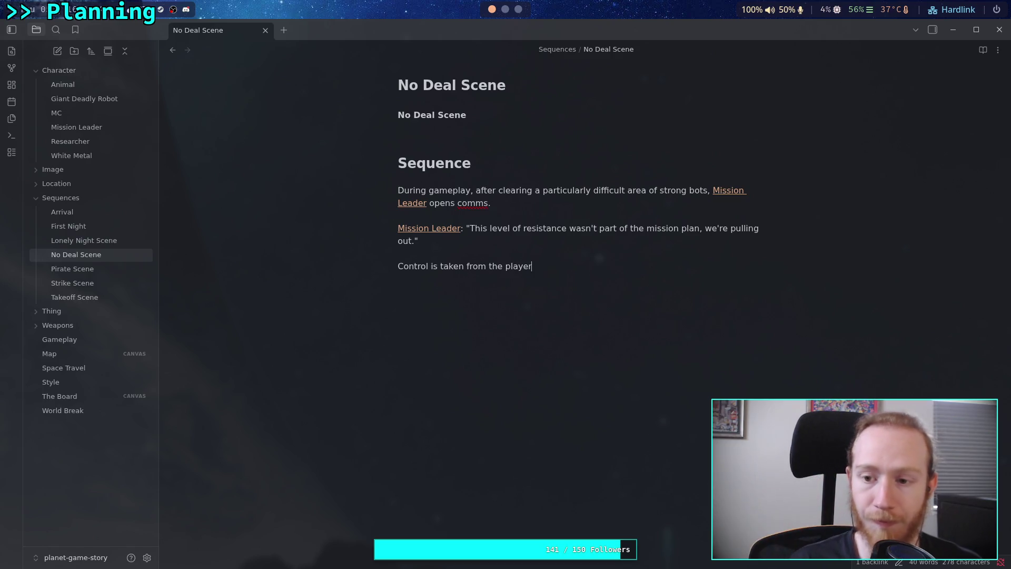
- Revise the quote to end "mission plan, operative, we're pulling you out."
click(701, 229)
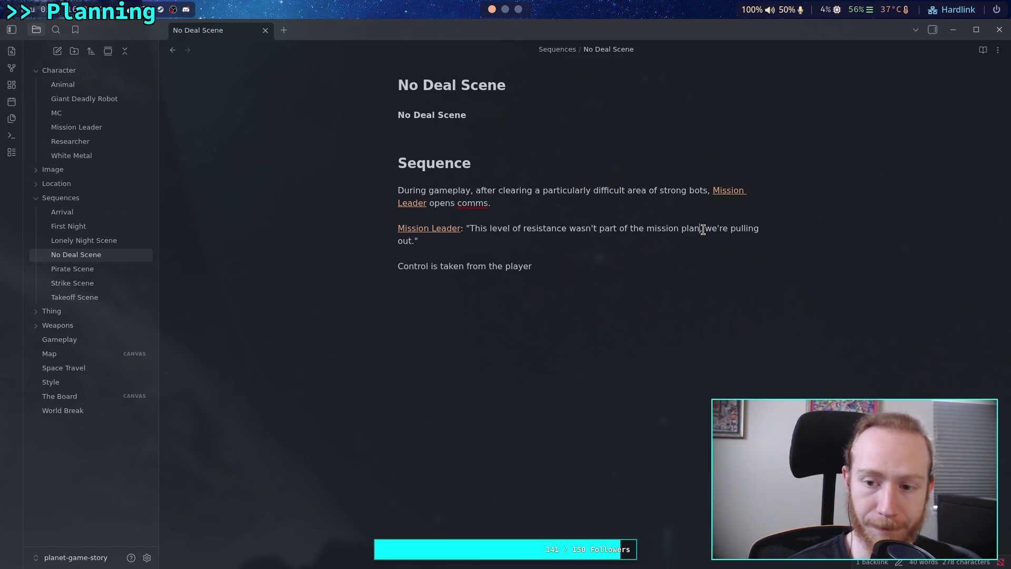
text(, operative,)
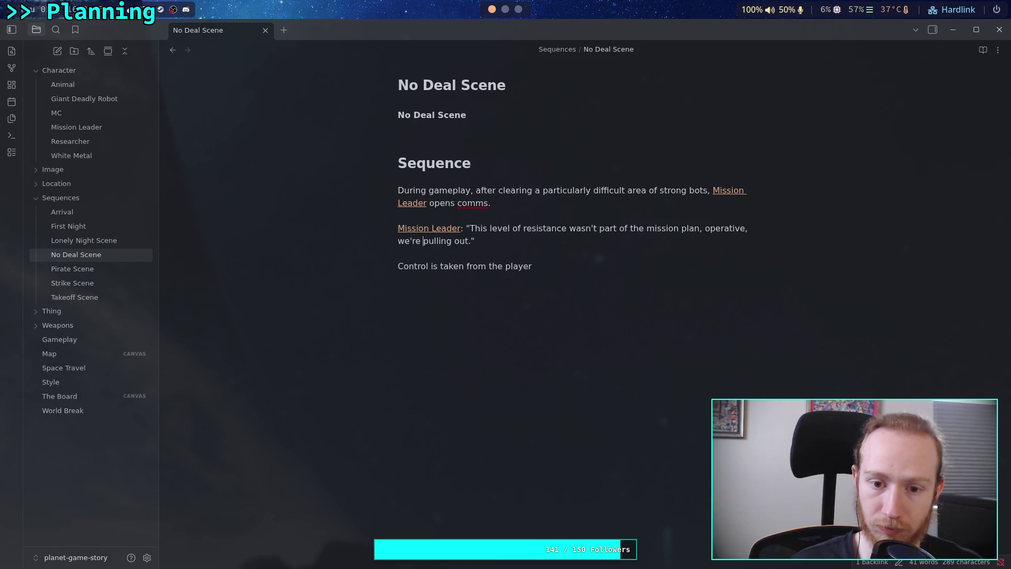
click(454, 241)
text(you)
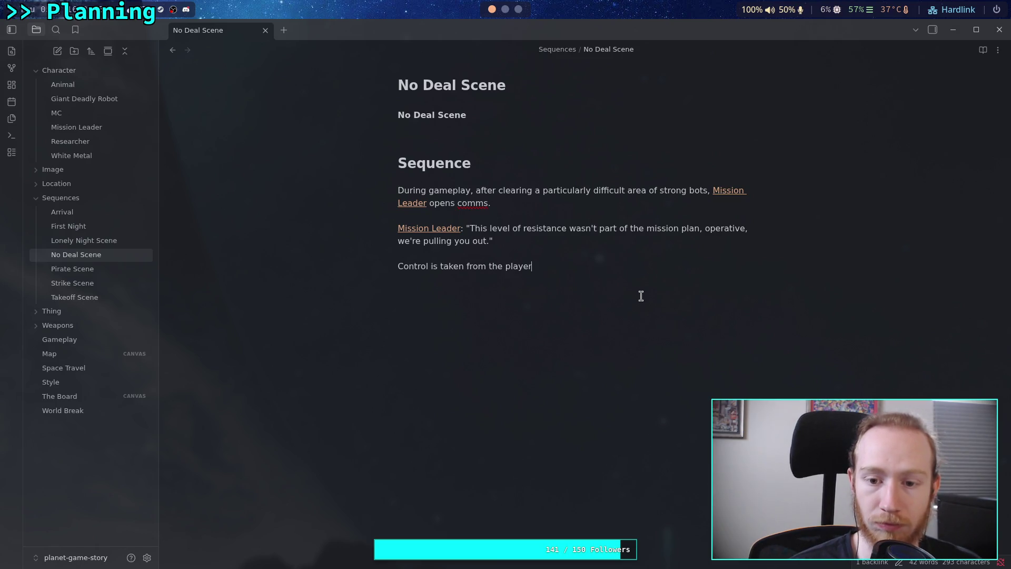
click(645, 305)
key(Return)
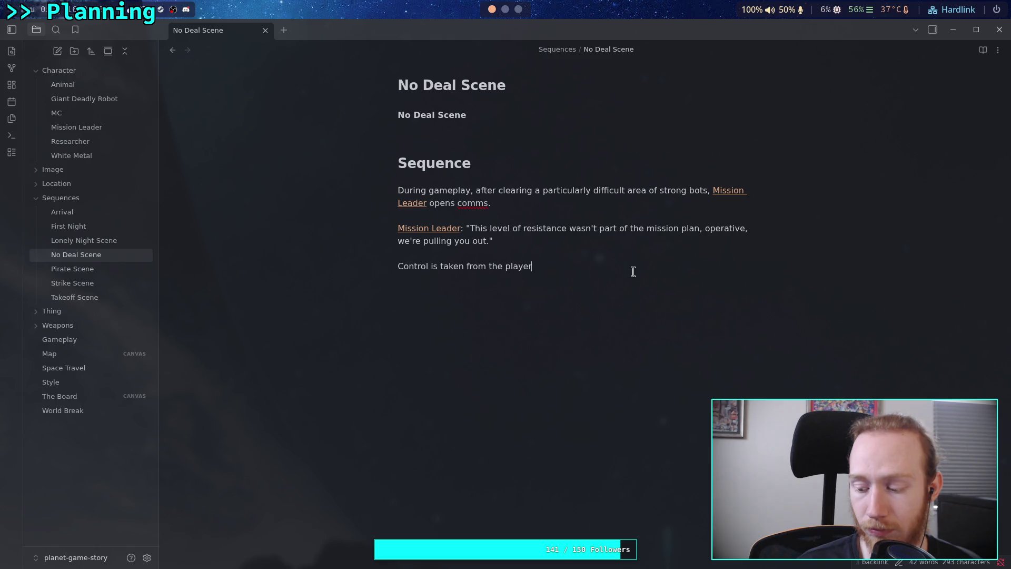
key(Return)
key(Return)
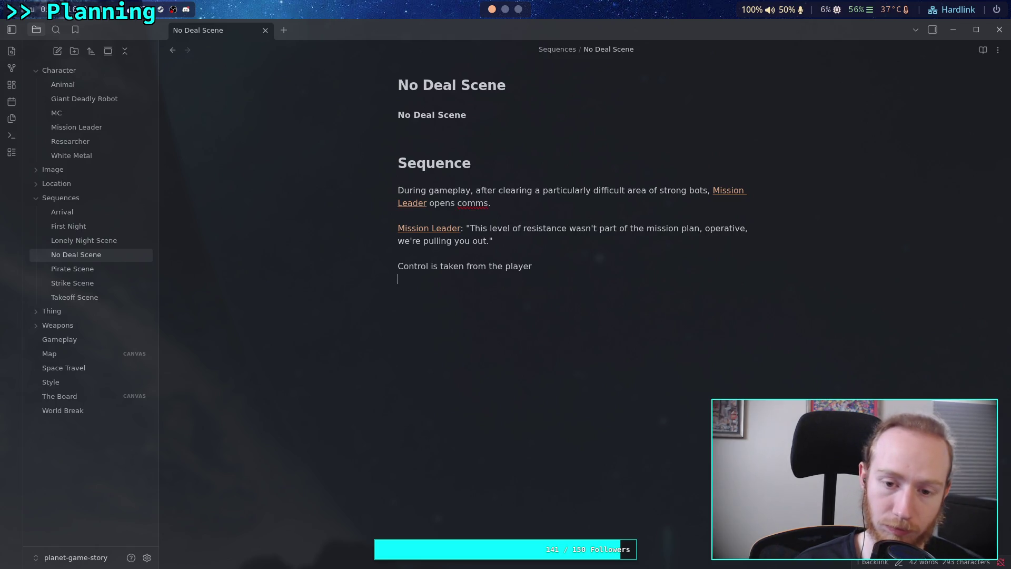
- Add a line with an MC link reading 'MC starts to turn around to go back the other way'
text([[mc)
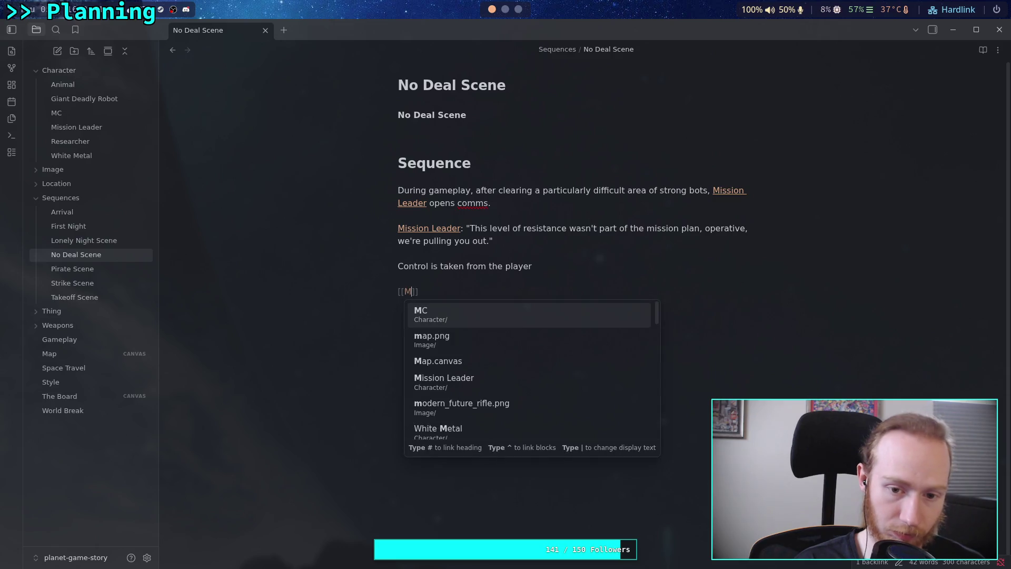
key(Return)
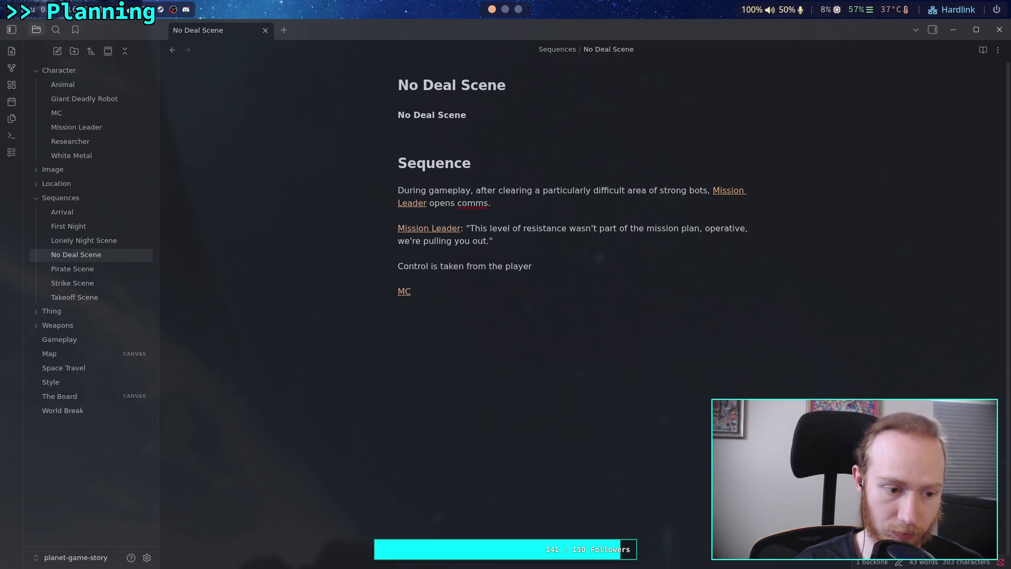
text( sta)
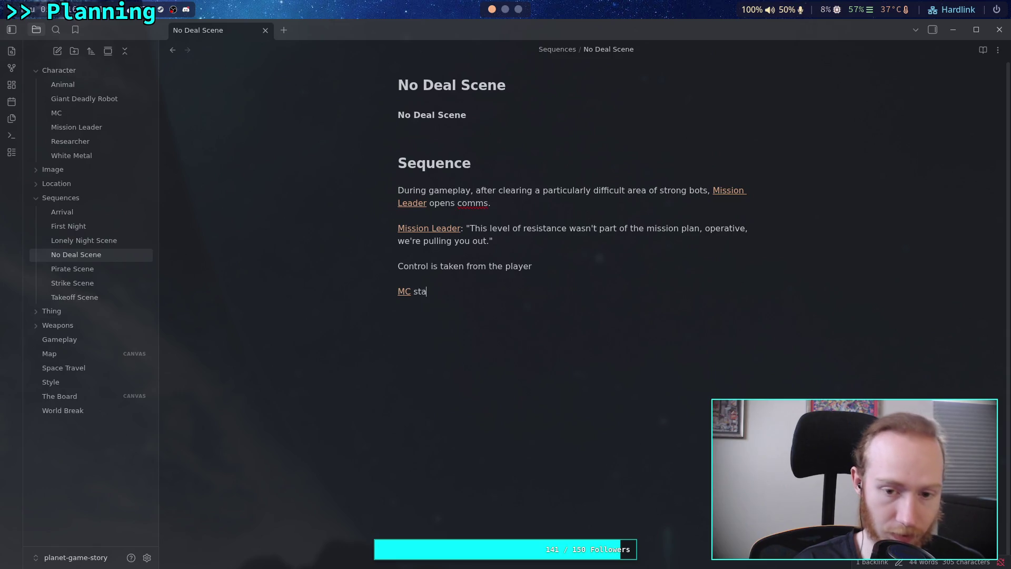
text(rts to tur)
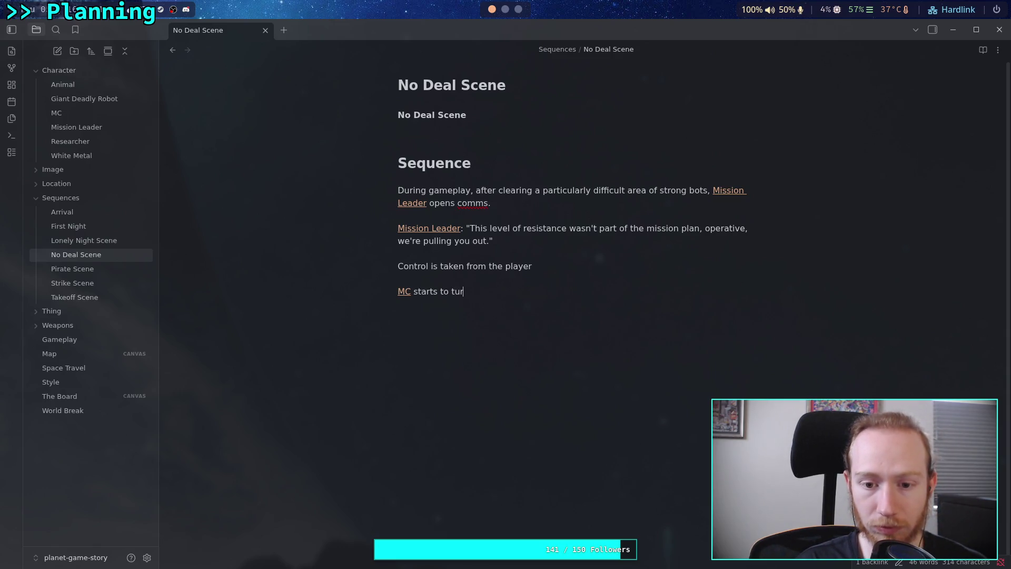
text(n around te)
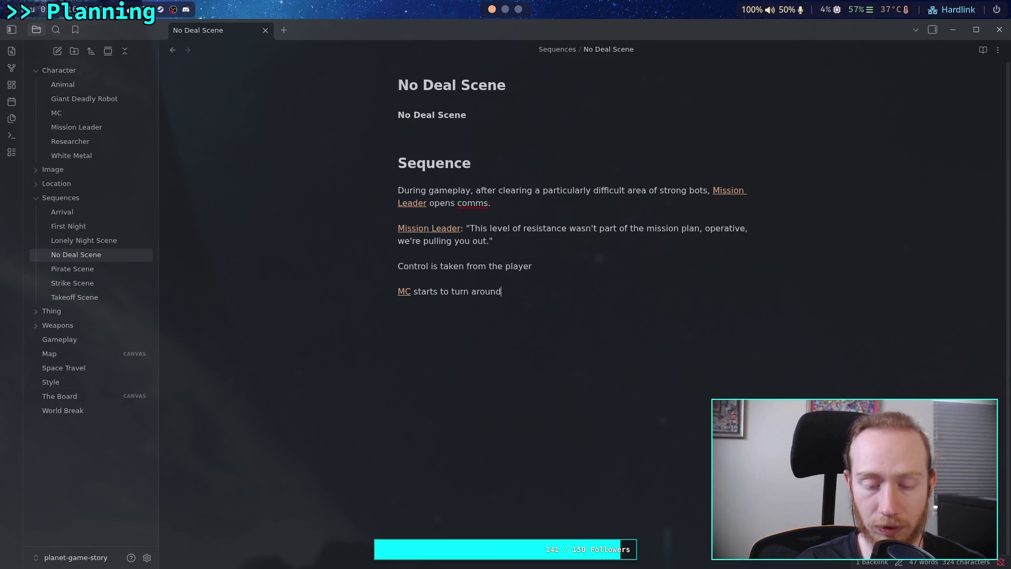
key(BackSpace)
text(o go )
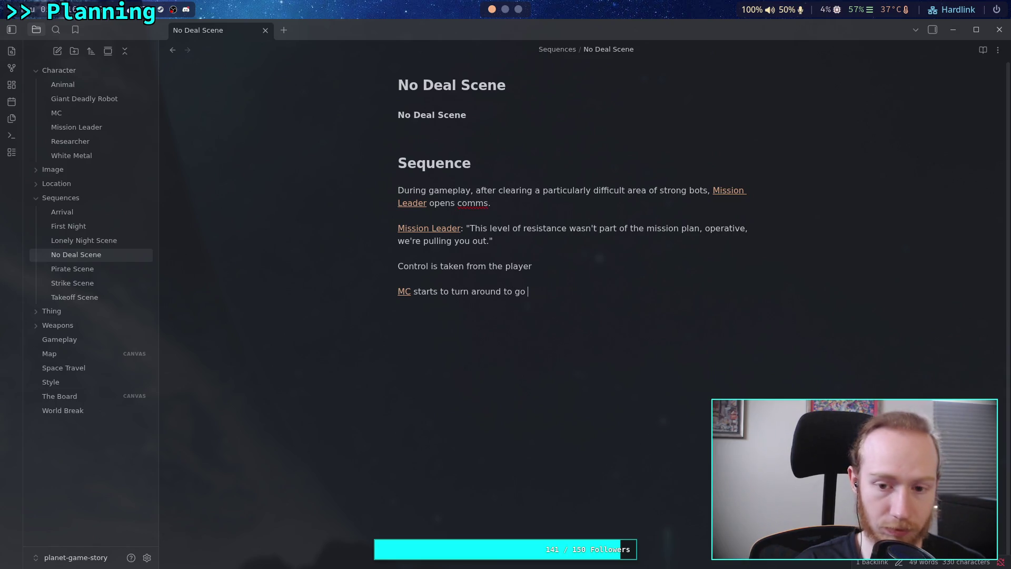
text(back the other way)
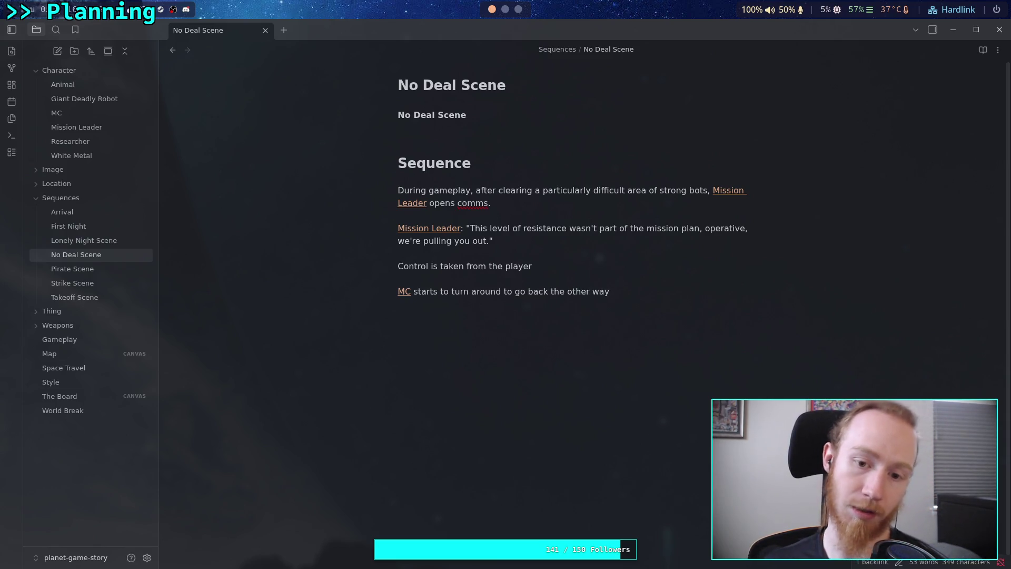
key(Up)
key(Up)
key(Up)
key(Down)
key(Down)
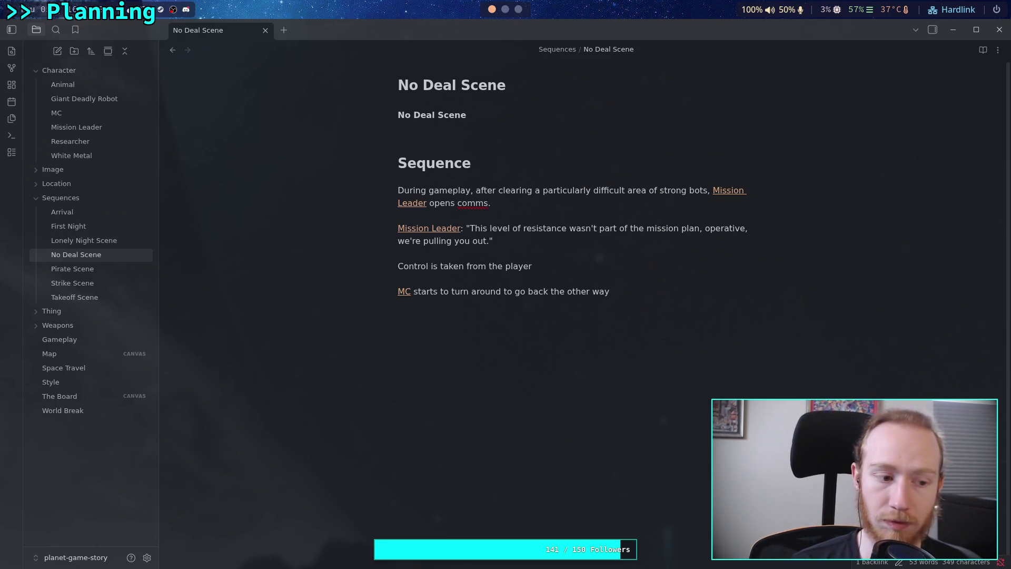
- Add linked Mission Leader saying "[[White Metal]], I'm taking over this mission"
key(Return)
key(Return)
text([[MW)
key(BackSpace)
key(BackSpace)
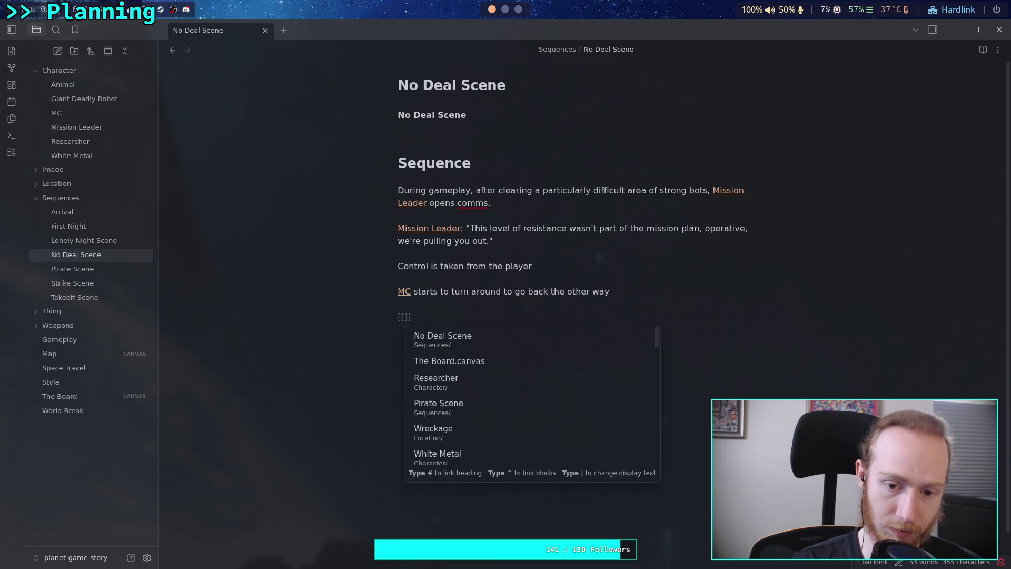
text(Wh)
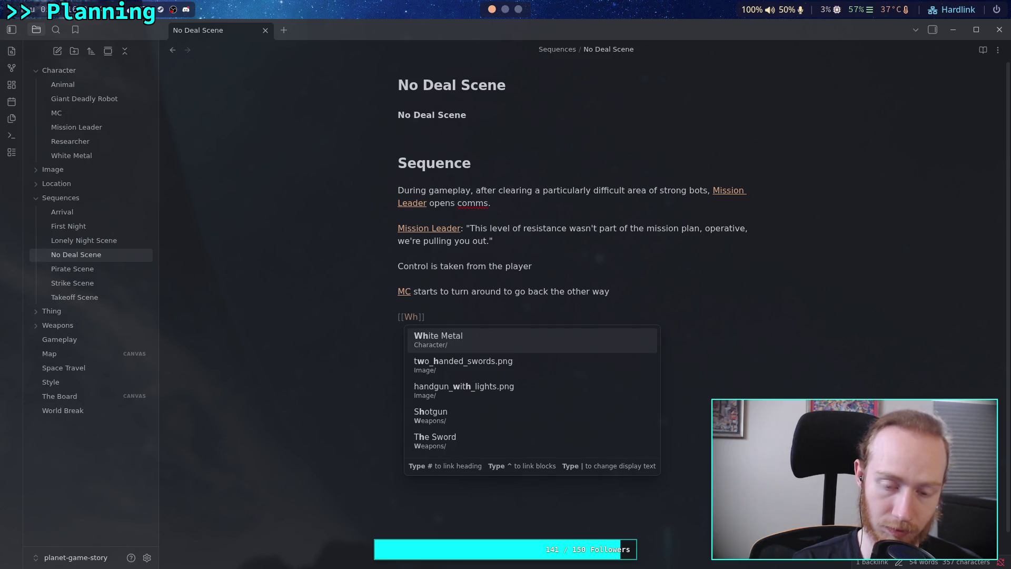
key(BackSpace)
key(BackSpace)
key(BackSpace)
text([[M)
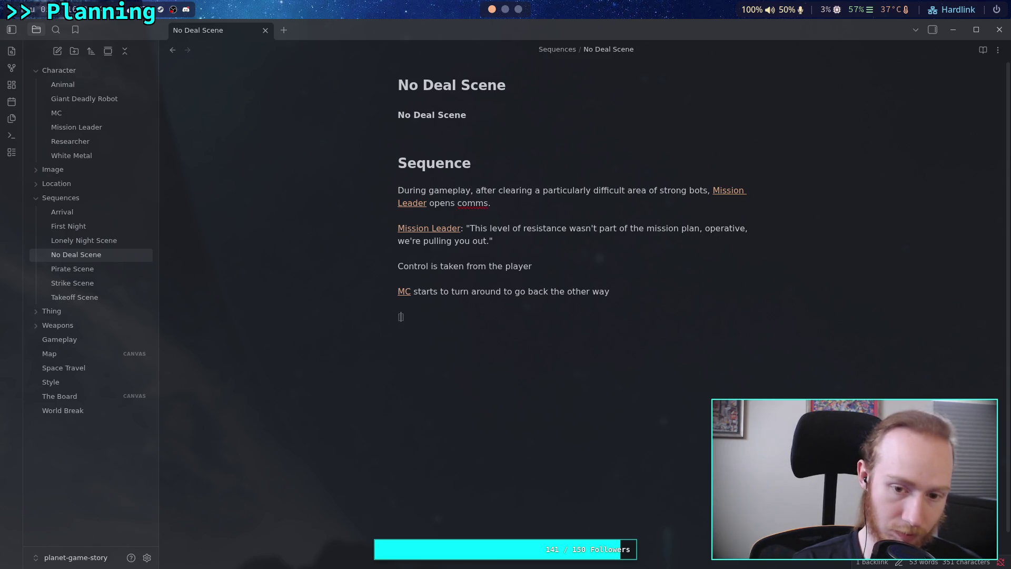
text(ission Leader says "Whi)
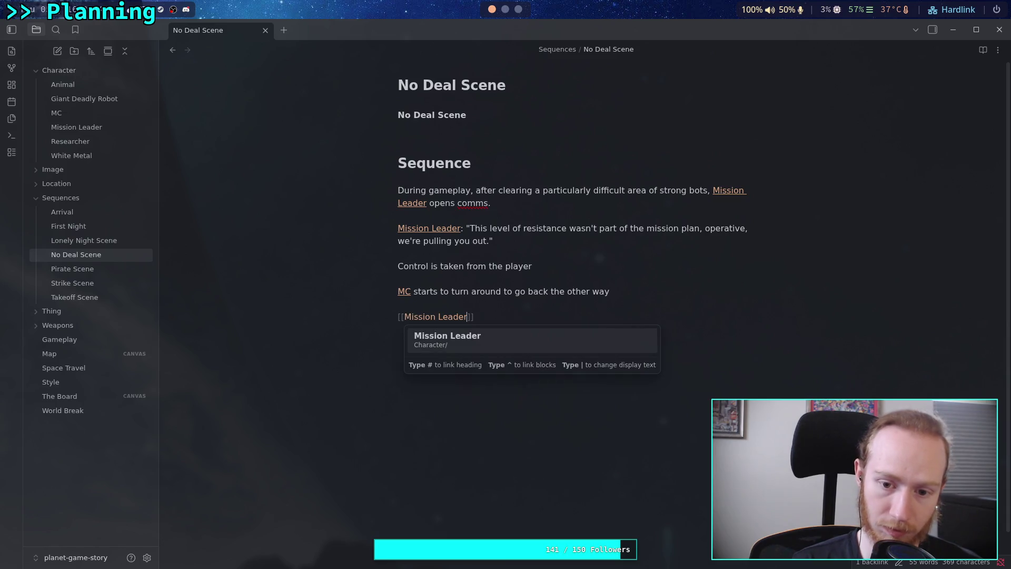
key(Return)
text(says "Whi)
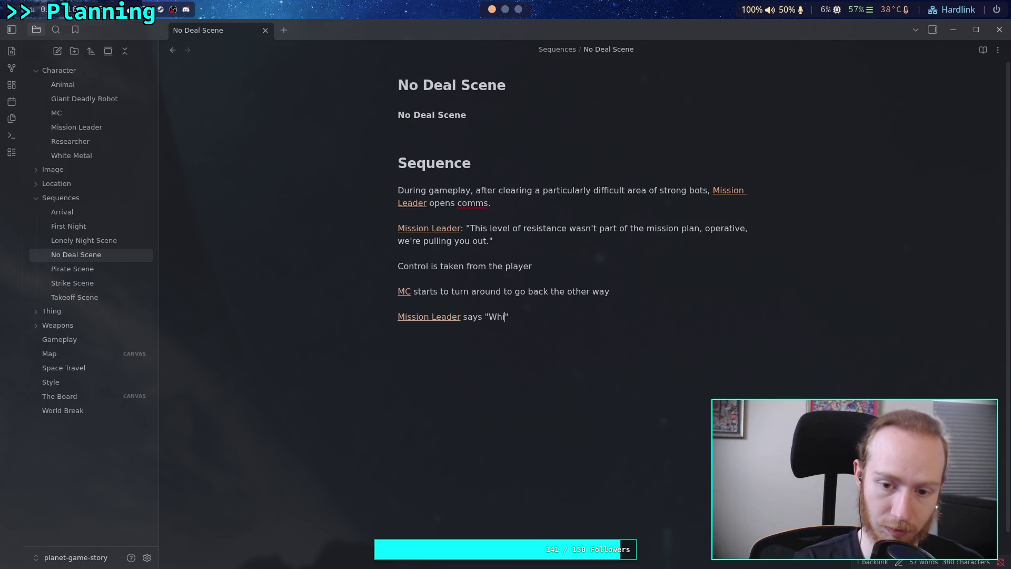
key(BackSpace)
key(BackSpace)
key(BackSpace)
key(BackSpace)
text("[[Wh)
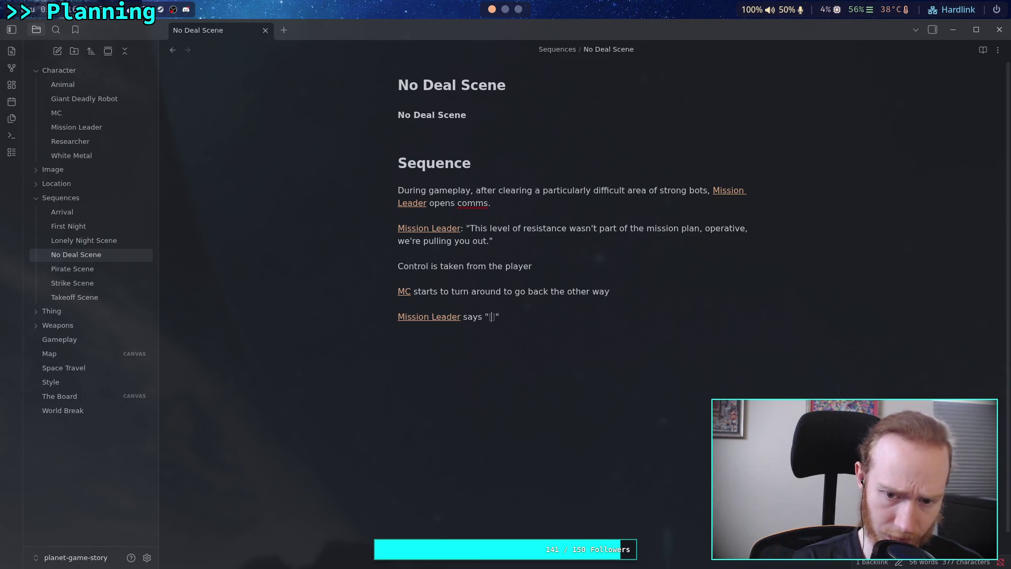
key(Return)
text(, )
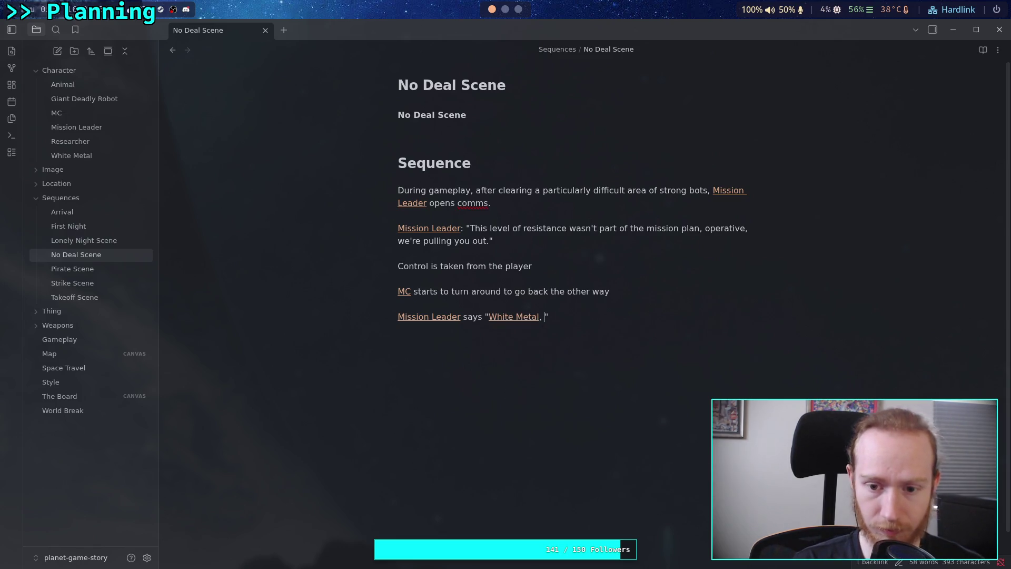
text(get us )
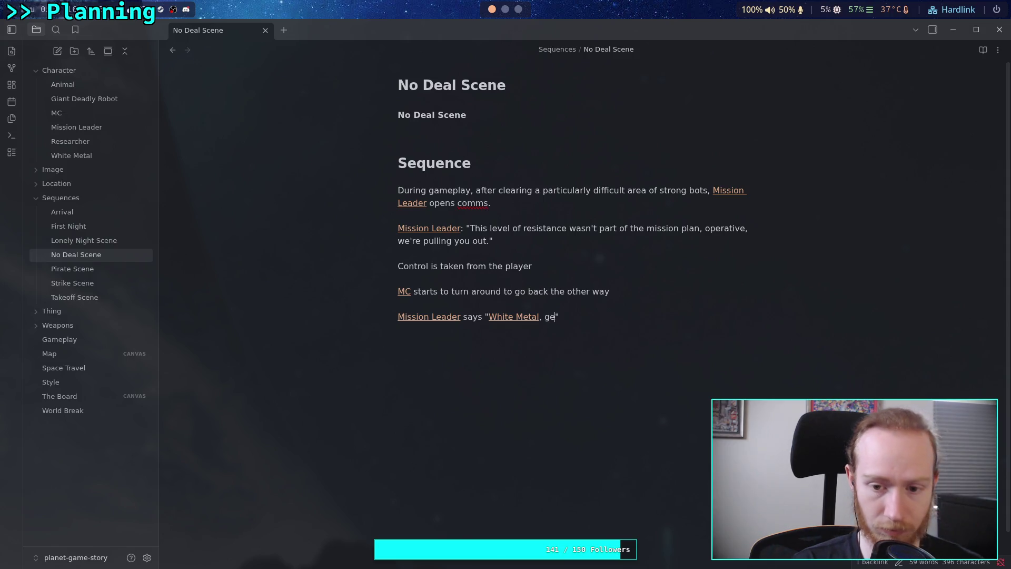
text(out of)
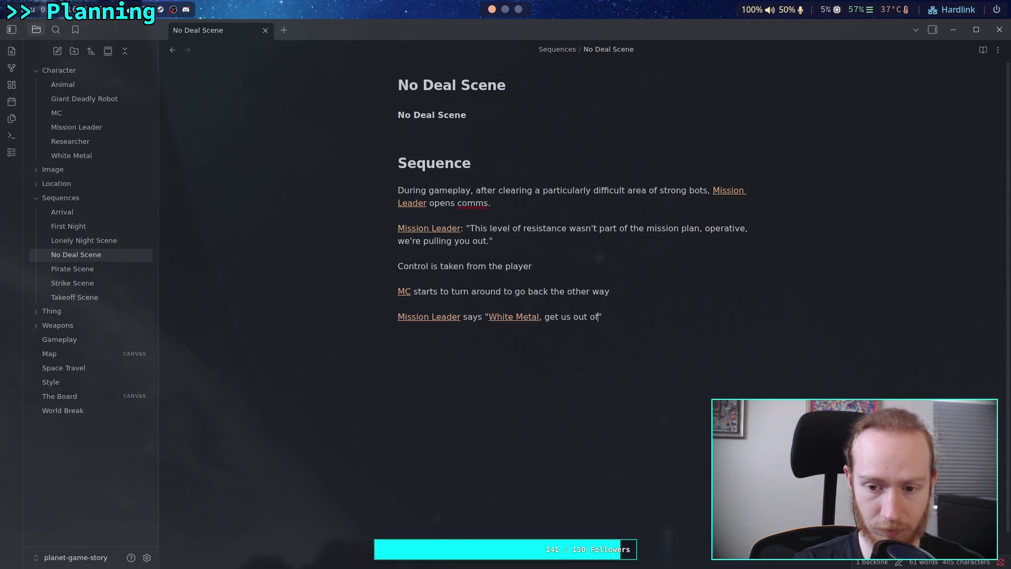
key(ctrl+BackSpace)
key(ctrl+BackSpace)
key(ctrl+BackSpace)
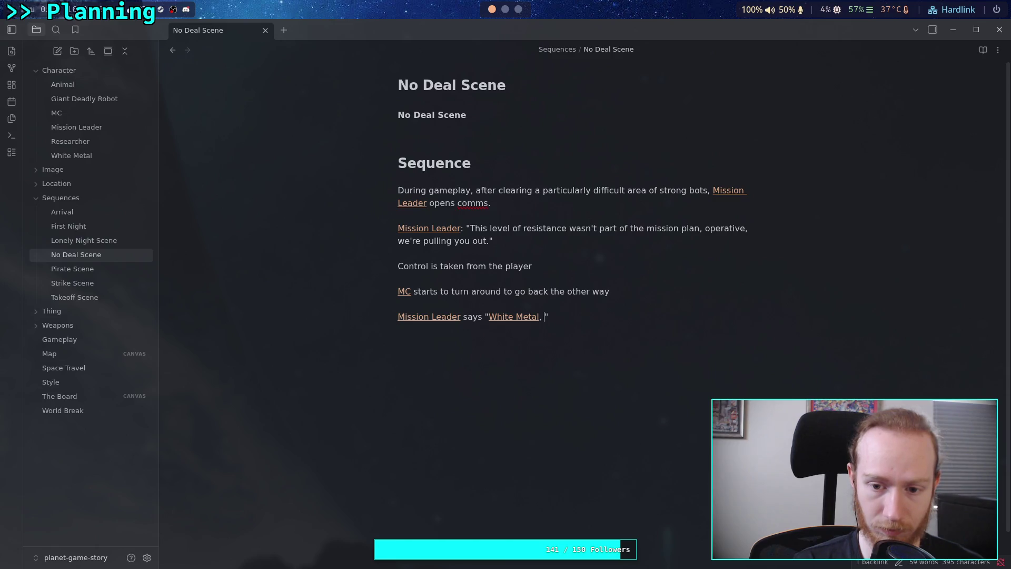
text(I'm taking )
text(over)
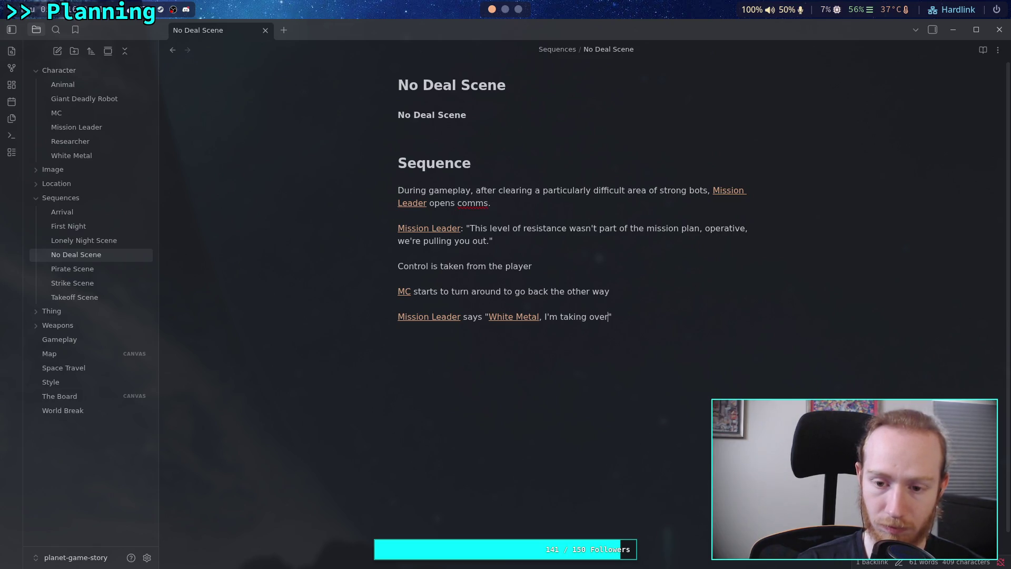
text(this mission")
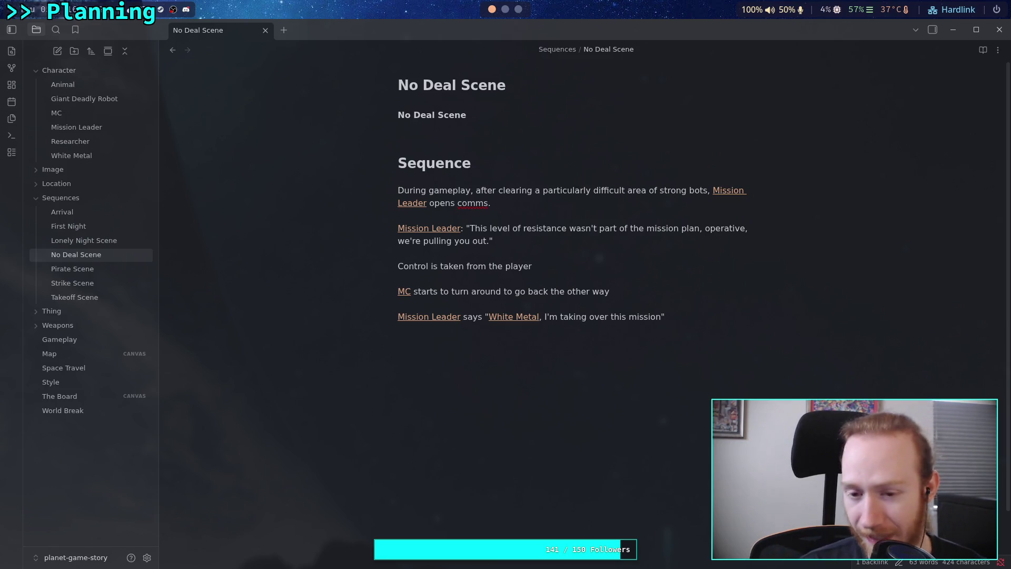
- Add linked White Metal replying "No, you can't leave now, we're so close"
key(Return)
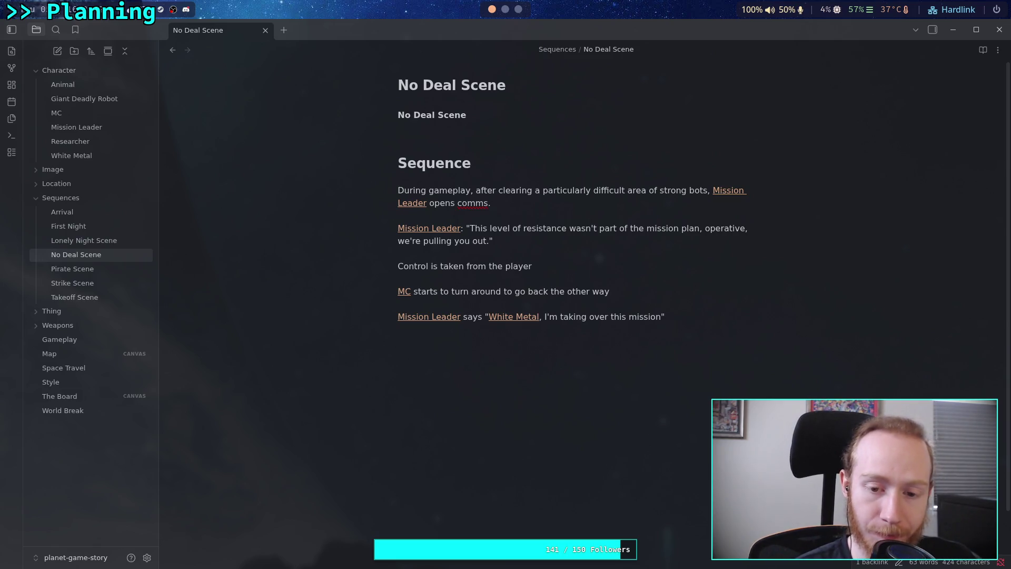
text([[wh)
key(Return)
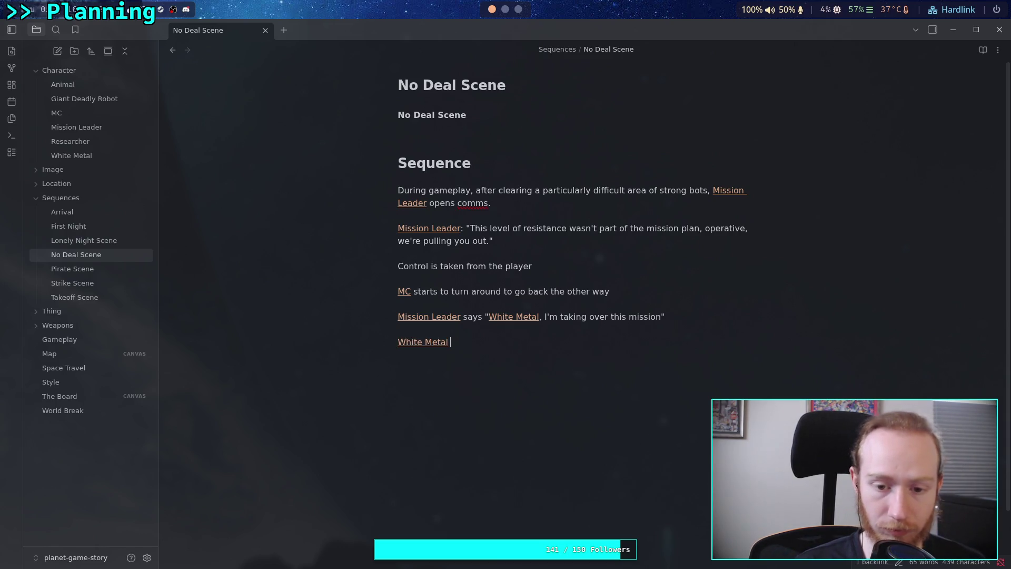
text(says ")
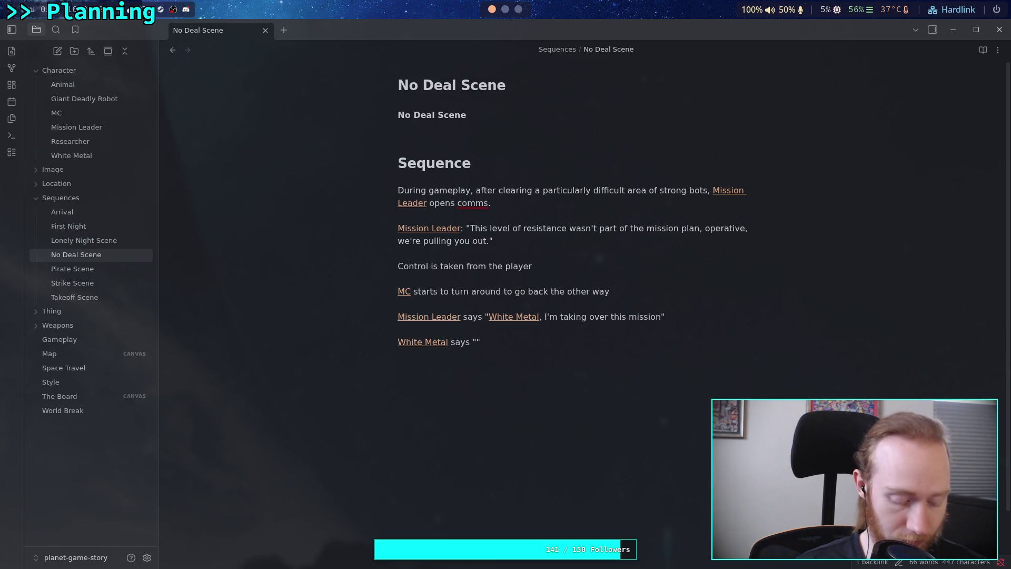
text(No, you)
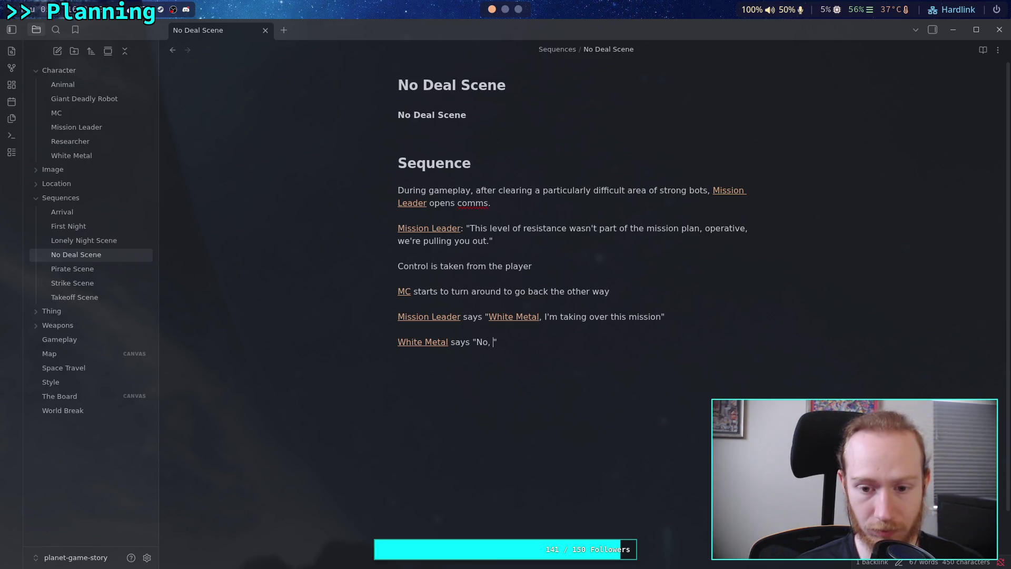
text( can't leav)
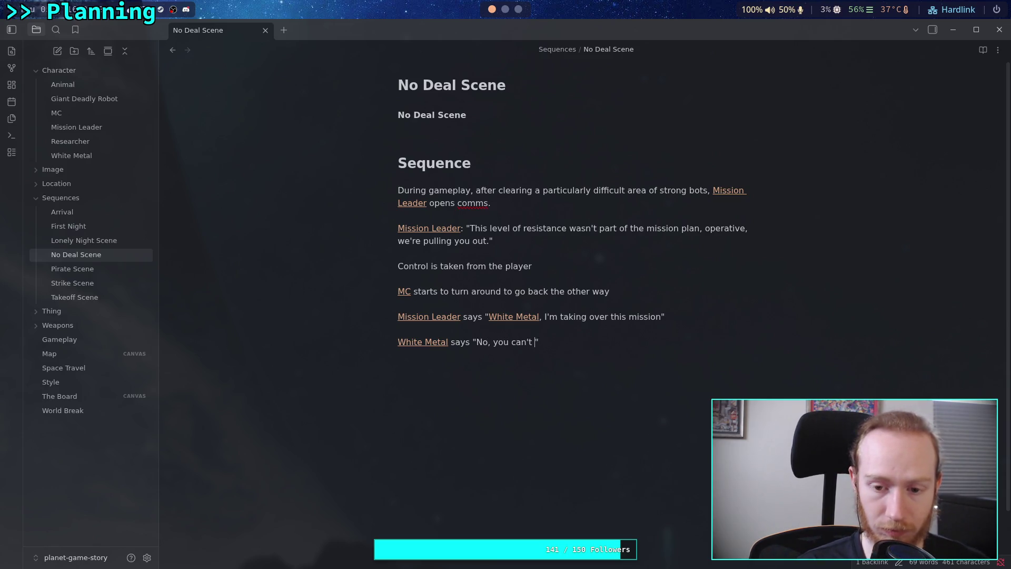
text(e now, )
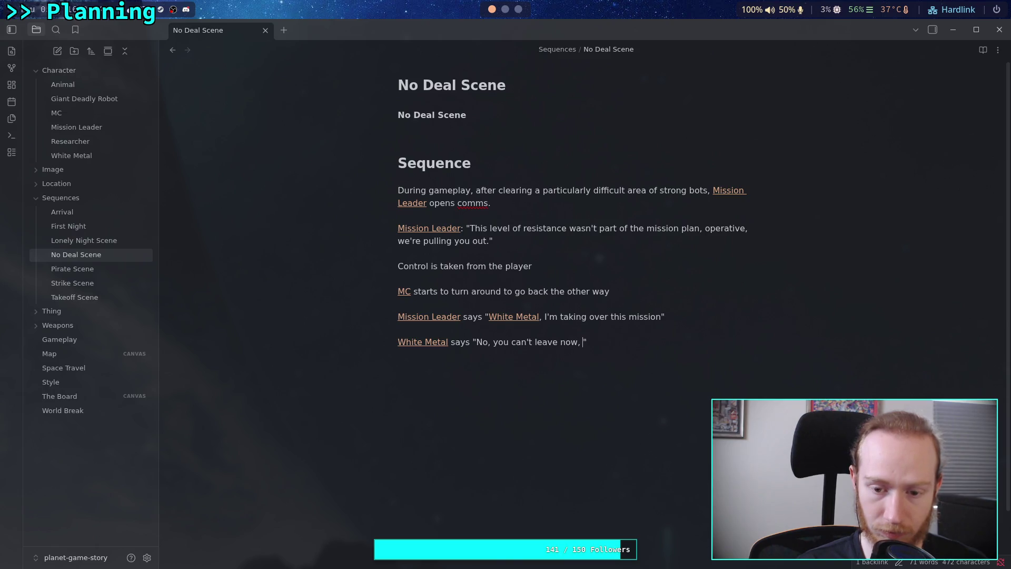
text(wh)
key(BackSpace)
text(e're )
text(so close!)
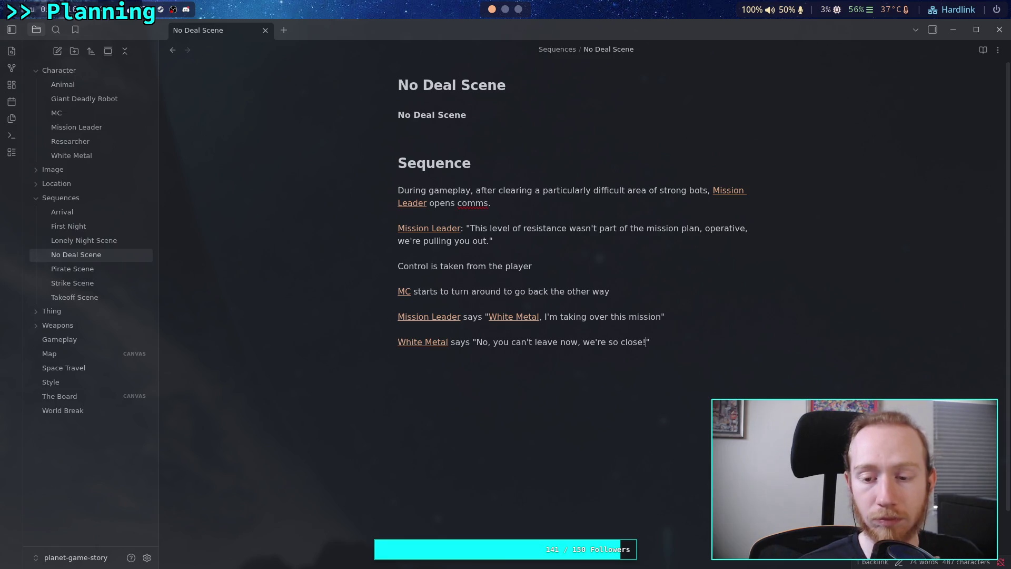
key(Home)
key(Up)
key(Up)
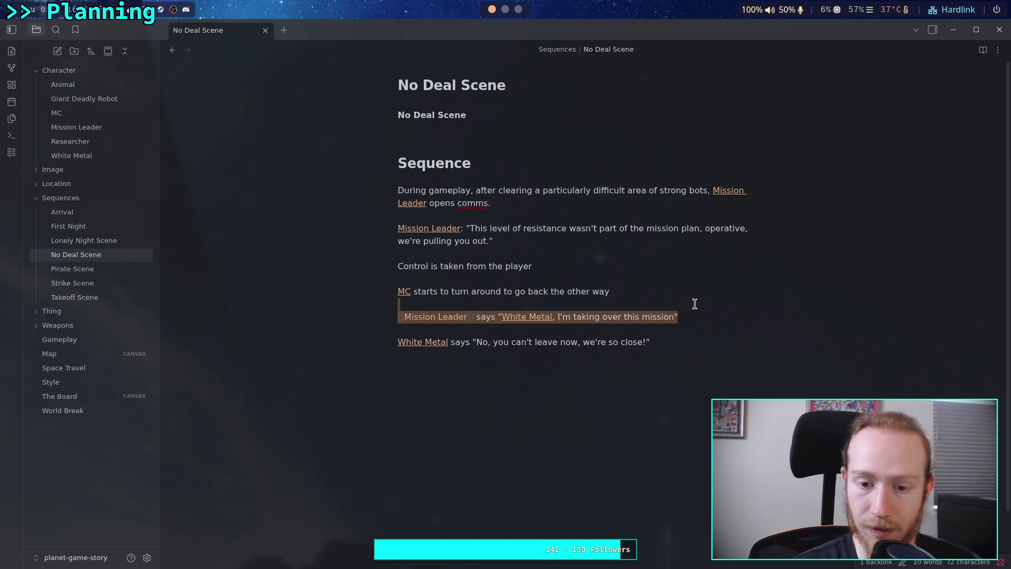
- Move the Mission Leader line below White Metal's protest
drag(698, 312, 695, 304)
key(ctrl+c)
key(BackSpace)
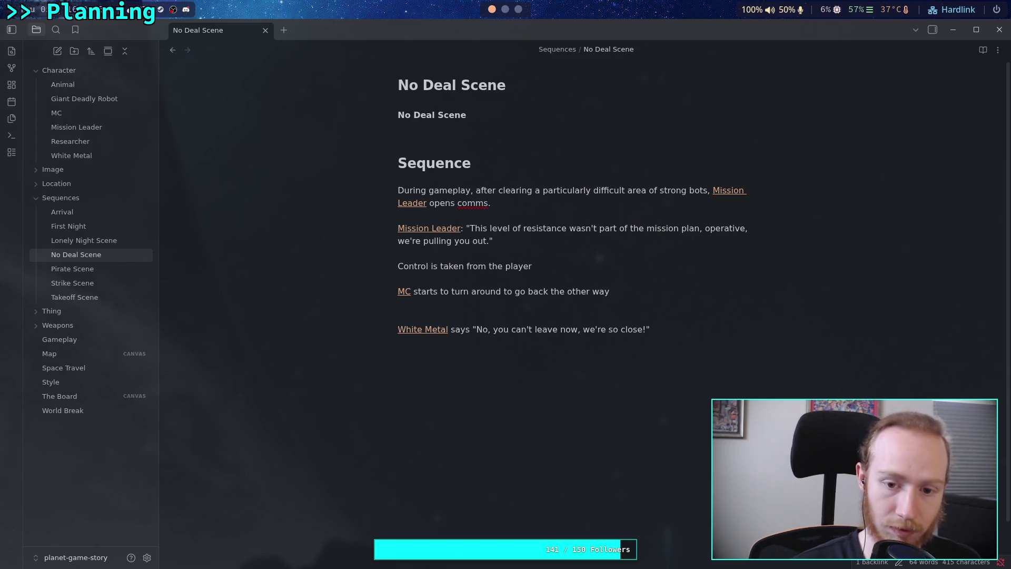
key(Delete)
key(Down)
key(Down)
key(Return)
key(ctrl+v)
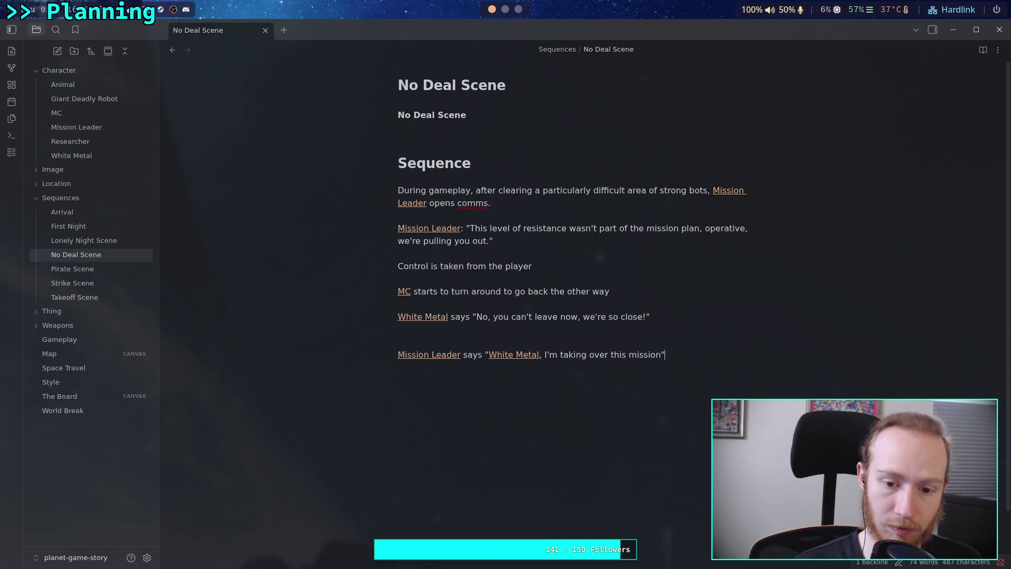
key(Delete)
key(Down)
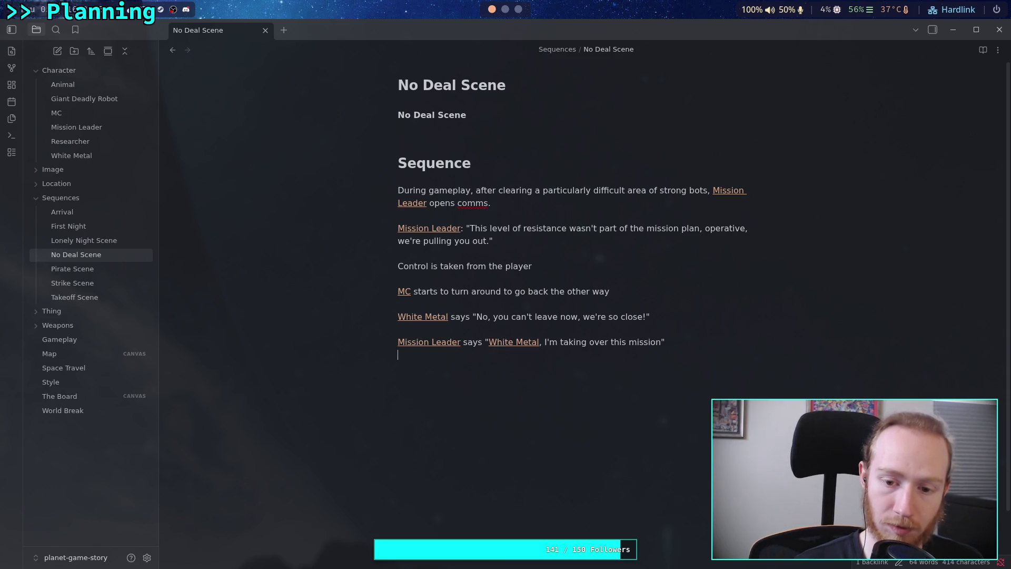
- Change Mission Leader's quote to "White Metal, you're done." and start a new line below
click(667, 342)
text(. Help u)
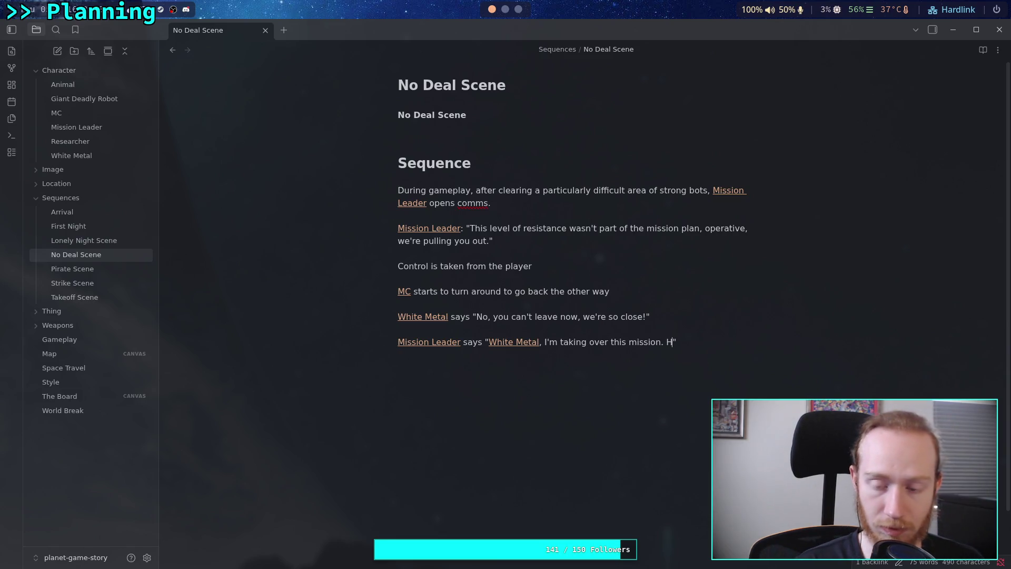
text(s)
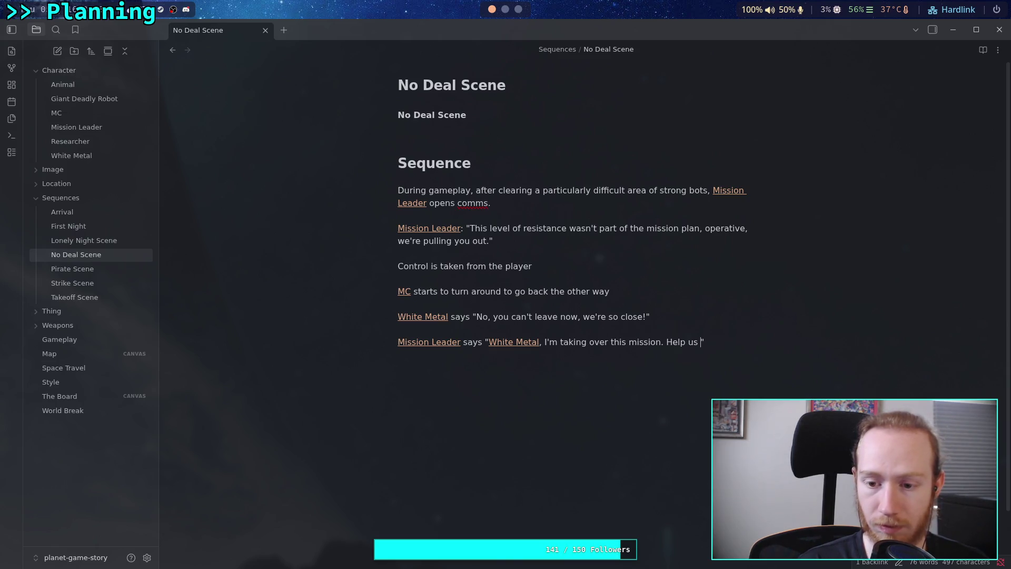
key(BackSpace)
key(BackSpace)
key(BackSpace)
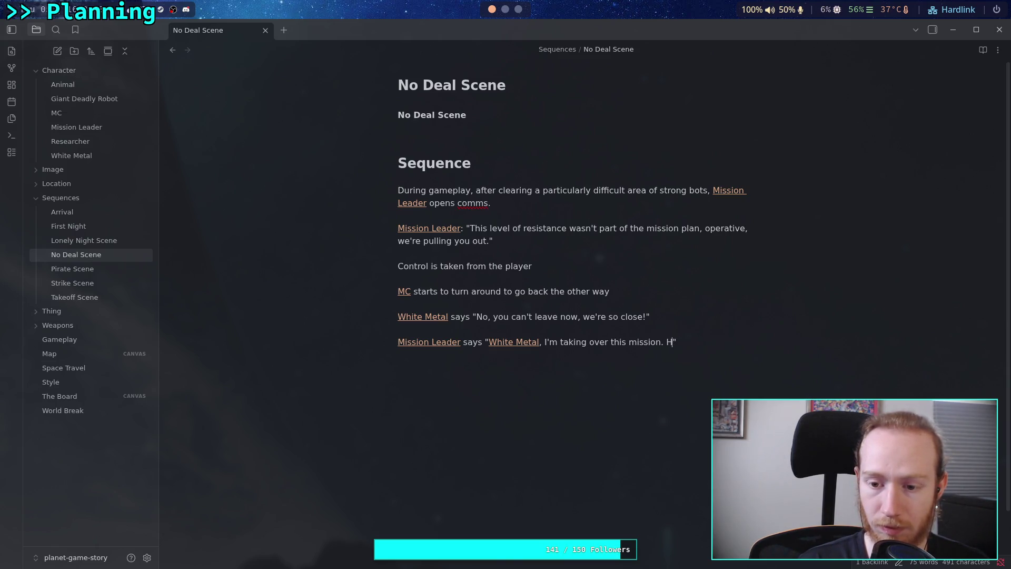
key(BackSpace)
key(BackSpace)
key(BackSpace)
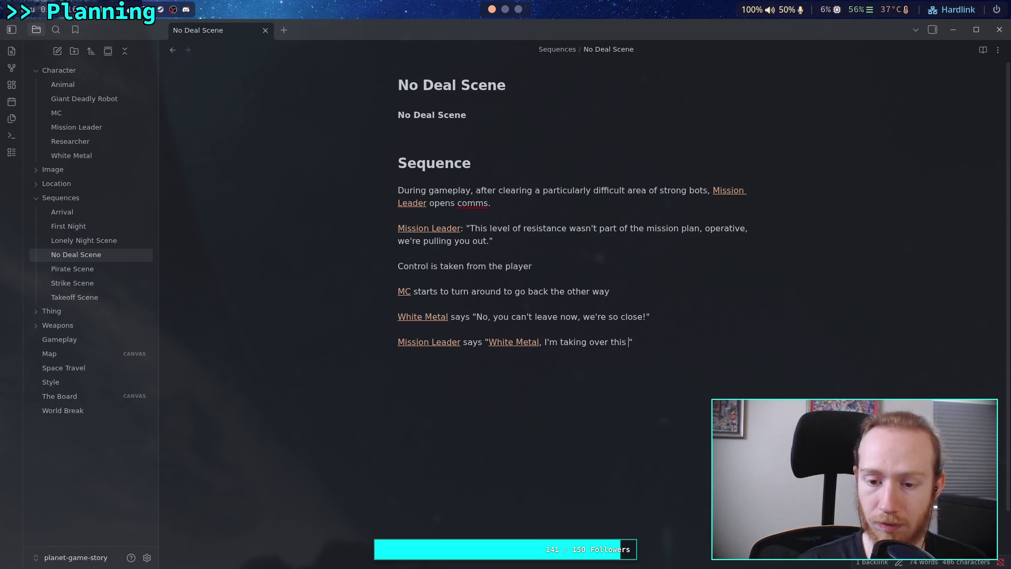
text(you're done.)
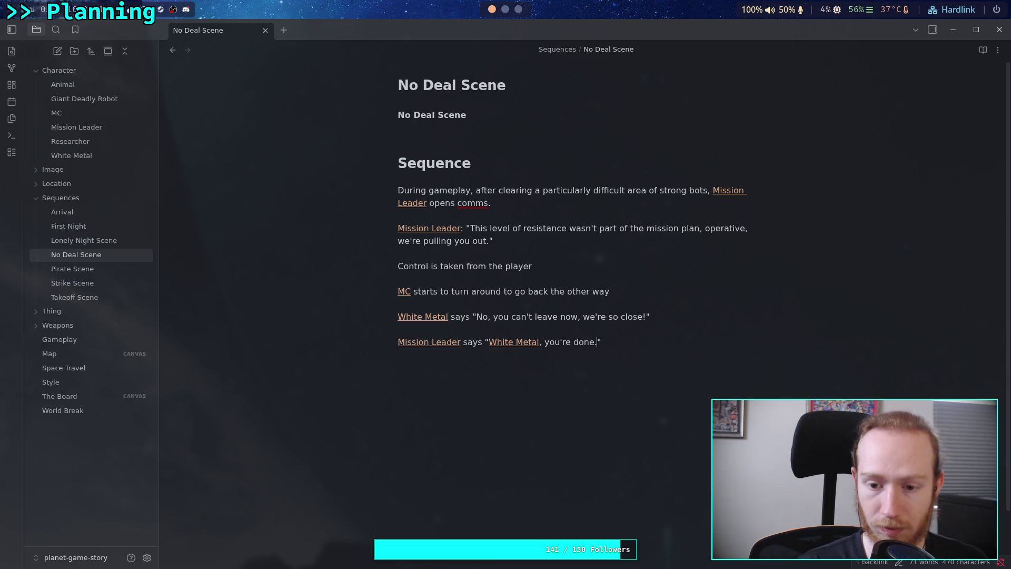
click(710, 359)
key(BackSpace)
key(BackSpace)
key(BackSpace)
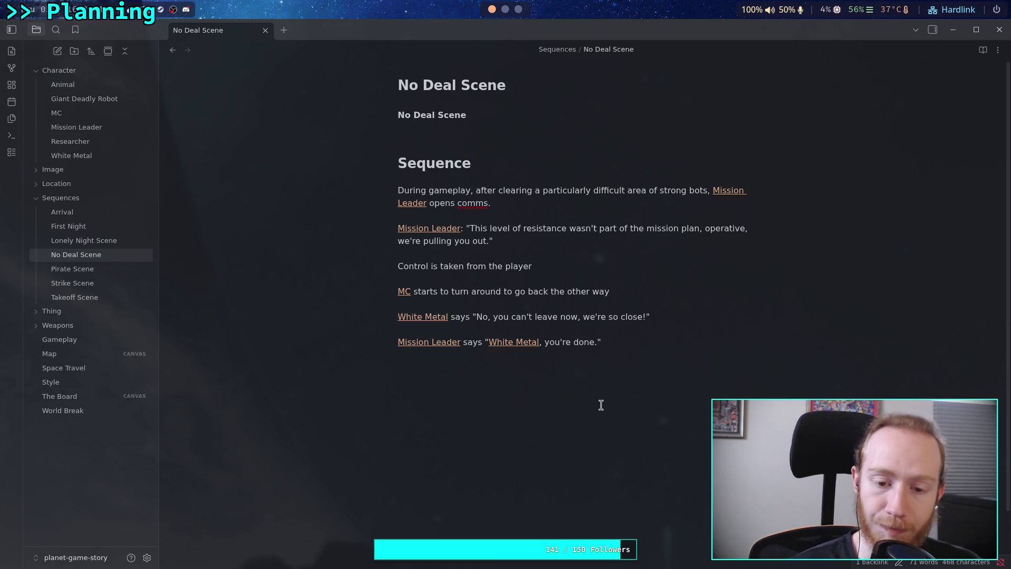
key(Return)
key(Return)
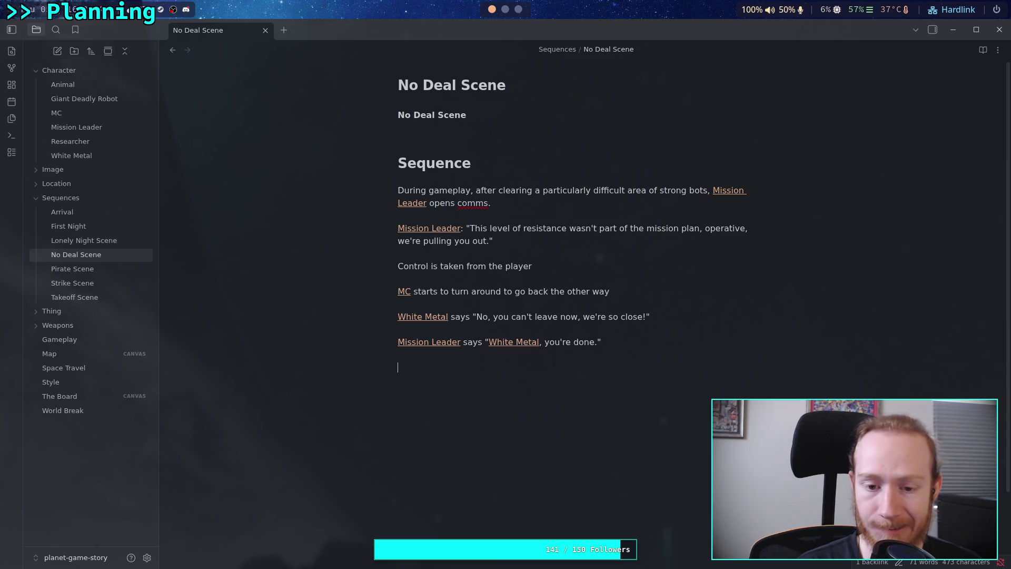
- Add the beat '[[MC]] is still walking back to the entrance of the room'
text([[M)
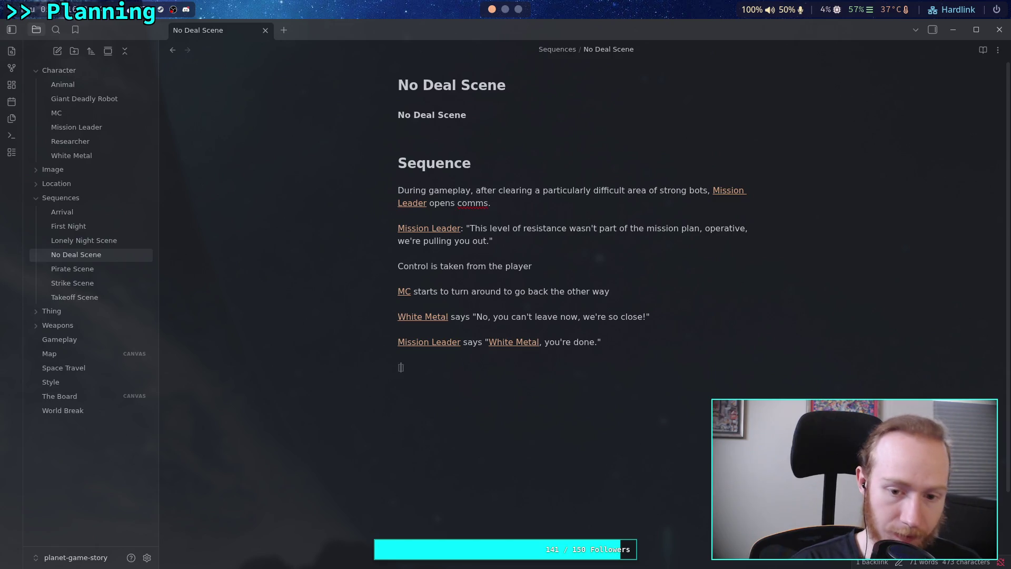
key(Return)
text(is )
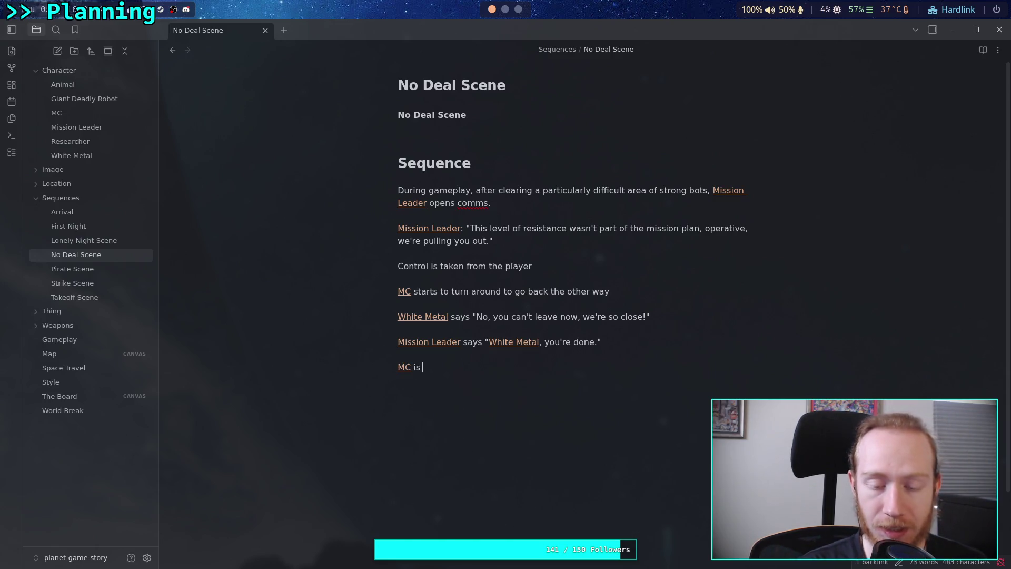
text(wlalking)
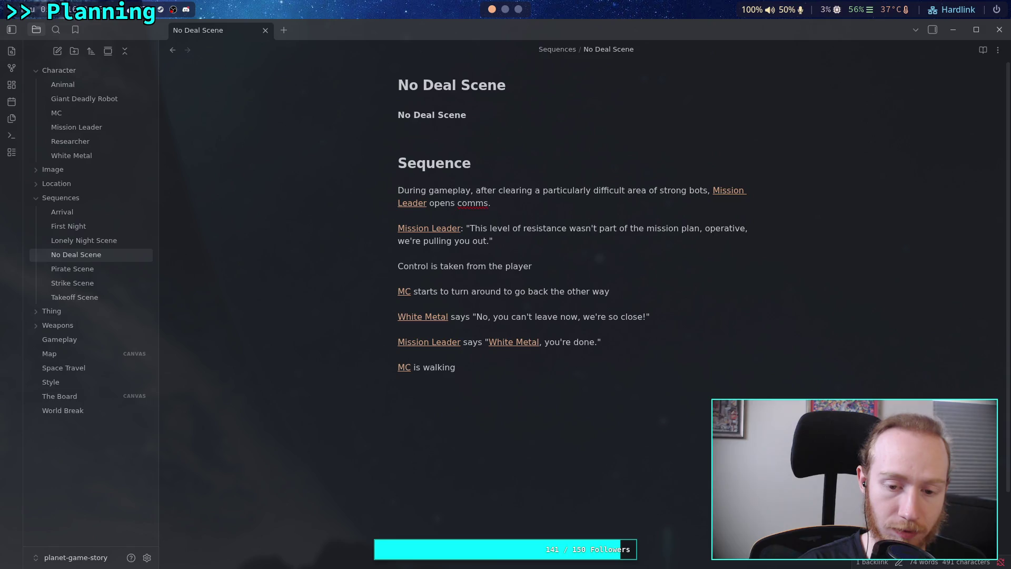
key(BackSpace)
key(BackSpace)
key(BackSpace)
text(still walking )
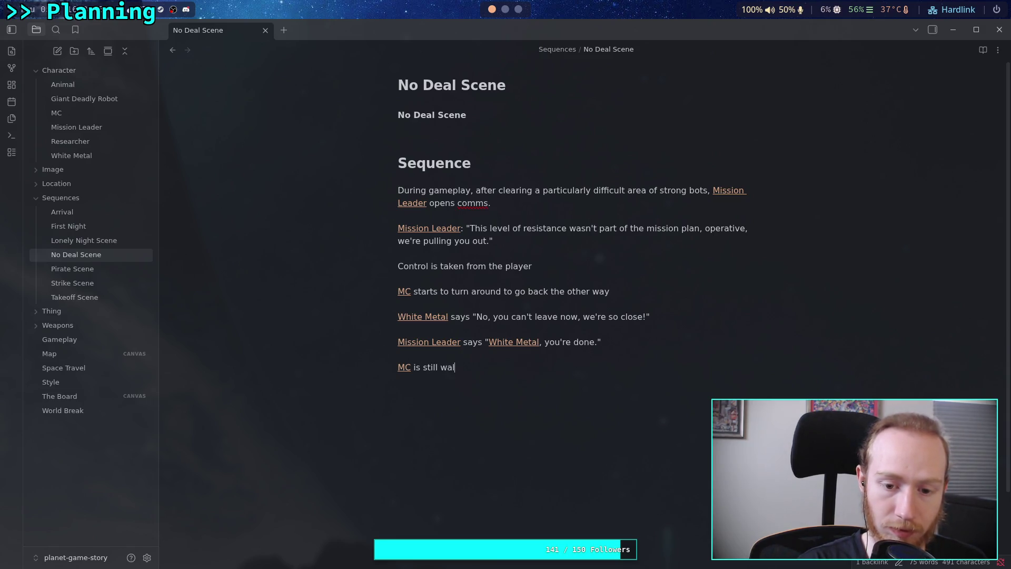
text(back)
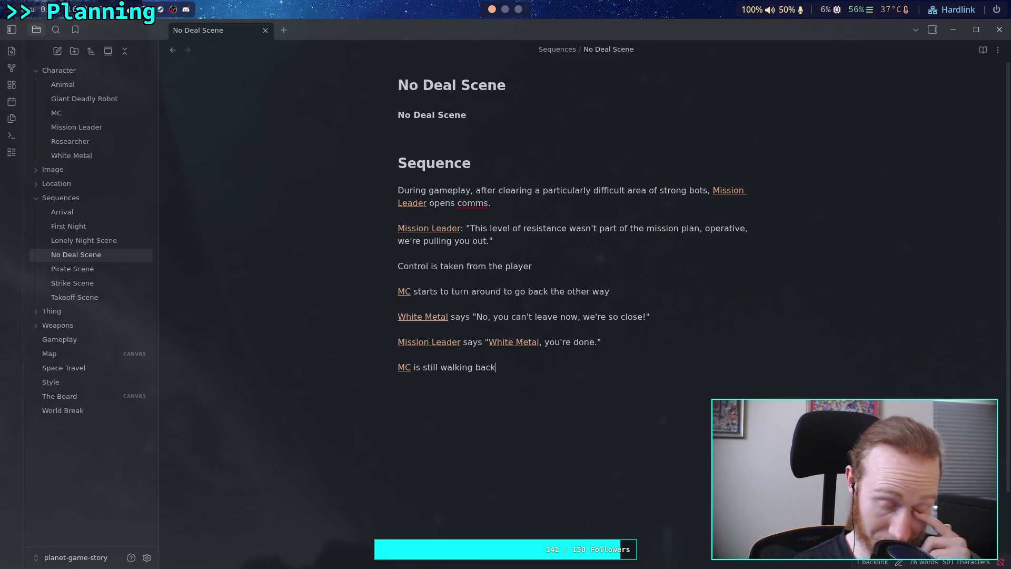
text(down some hall)
key(ctrl+BackSpace)
key(ctrl+BackSpace)
key(ctrl+BackSpace)
text(to the entrance of the room)
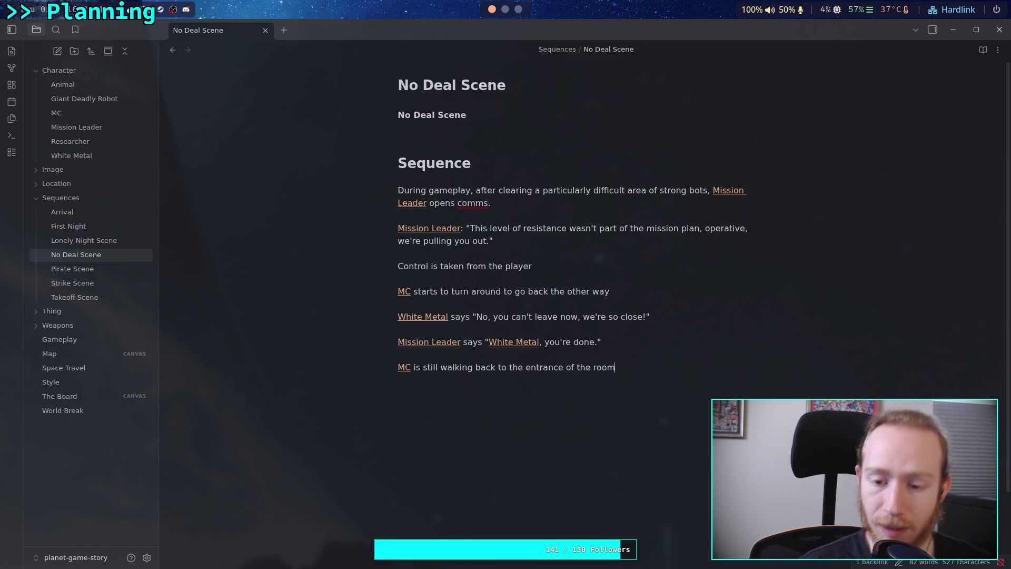
key(Return)
key(Return)
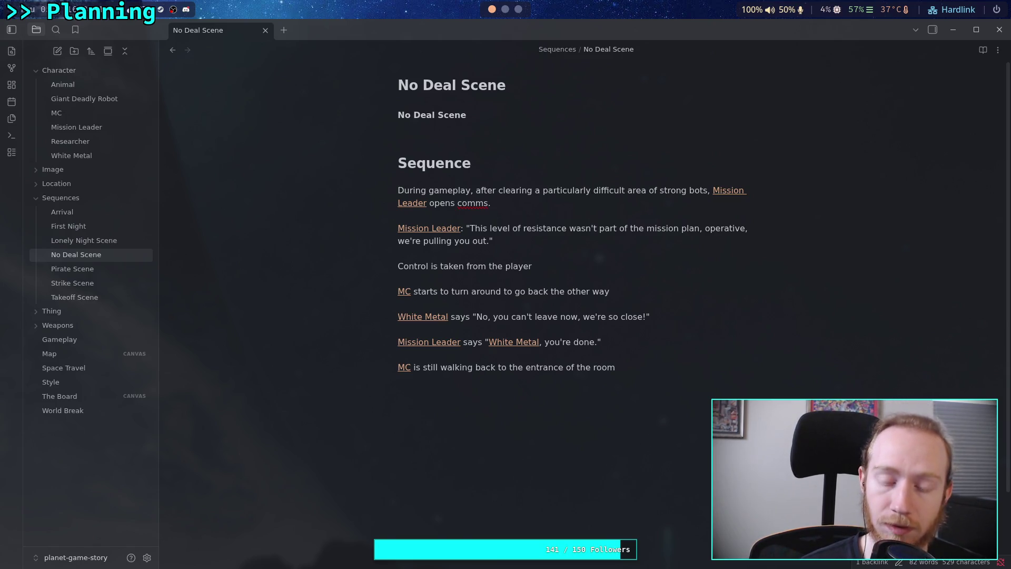
text(.)
- Add linked White Metal saying "We'll double the payment!" on its own line
key(Return)
text([[)
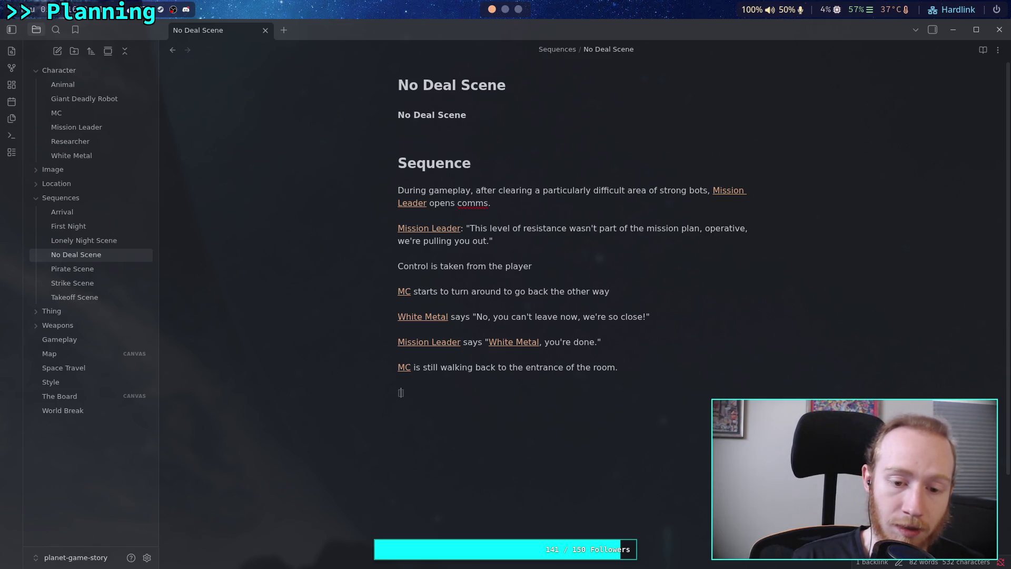
text(wh)
key(Return)
text(s)
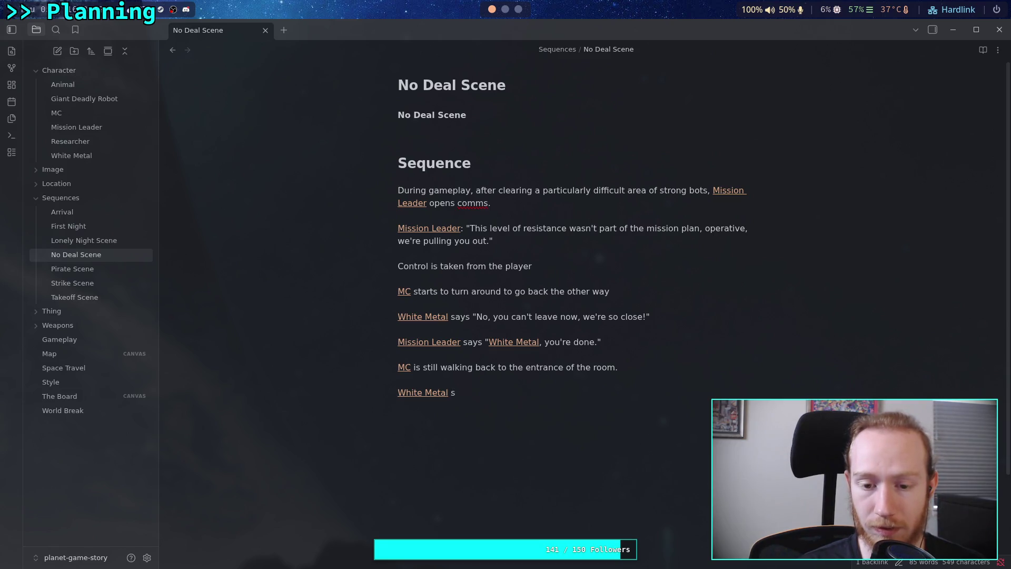
key(BackSpace)
text(says ")
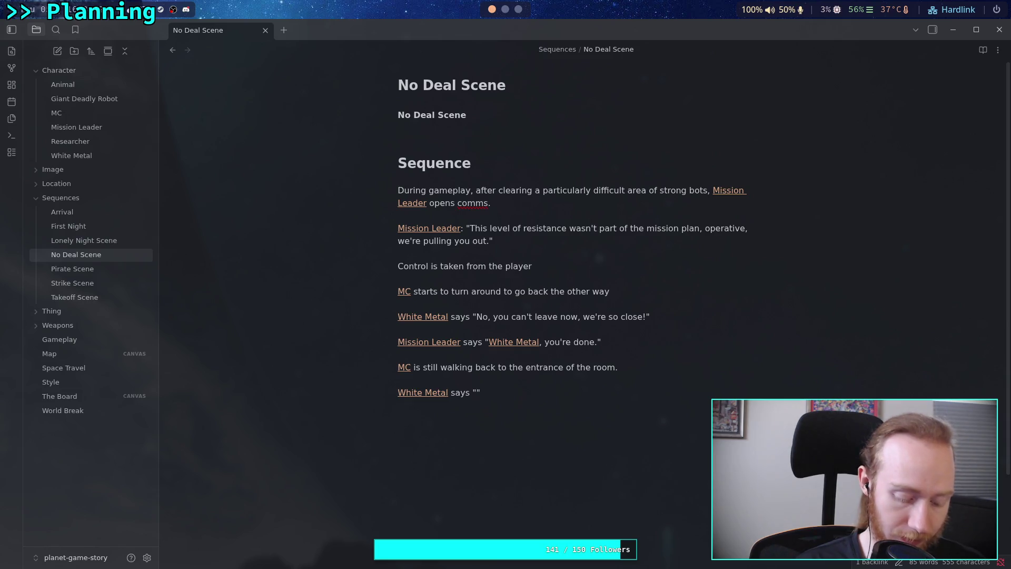
text(We'll double y)
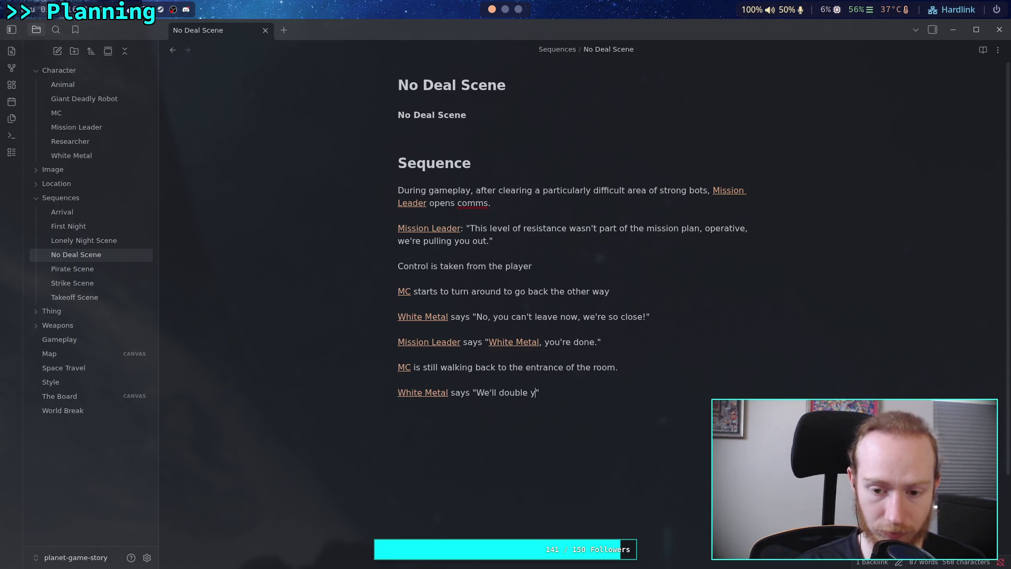
key(BackSpace)
text(the pay,)
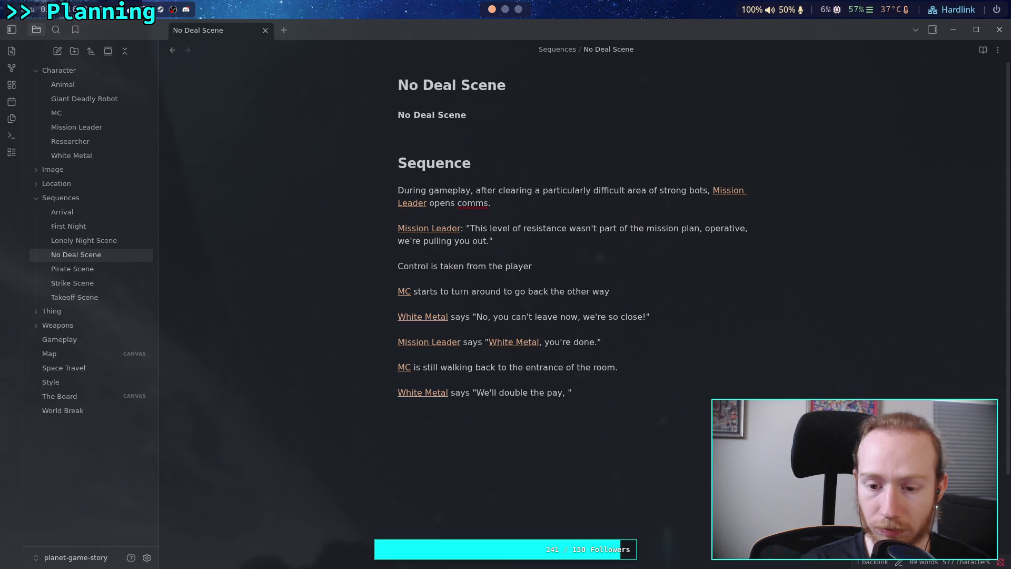
key(BackSpace)
key(BackSpace)
text(!)
key(Left)
key(Left)
text(ment)
key(Right)
key(End)
key(Return)
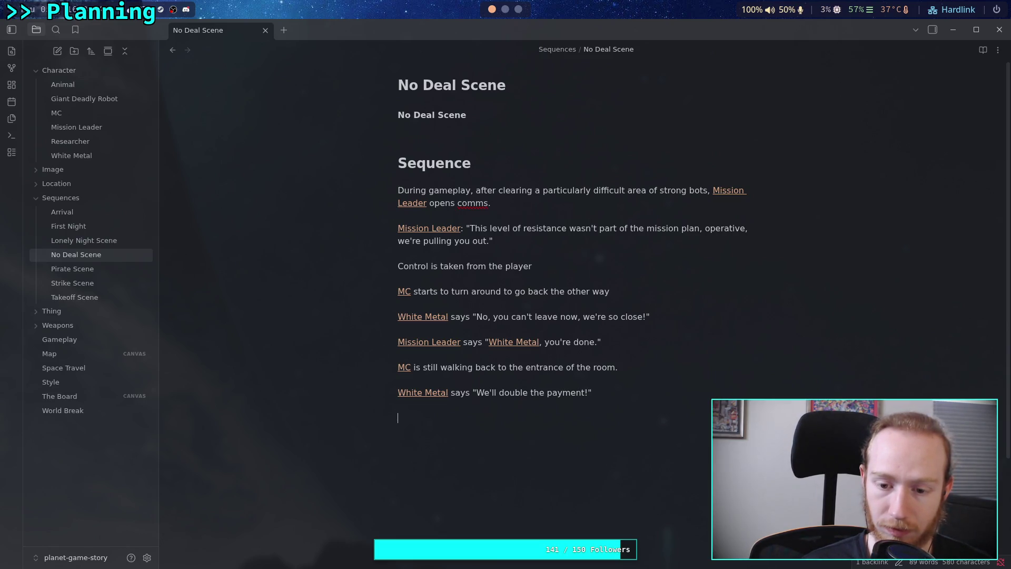
- Add linked Mission Leader who simply states "That's not enough anymore."
key(Return)
text([[Mis)
key(Return)
text(simply states "That)
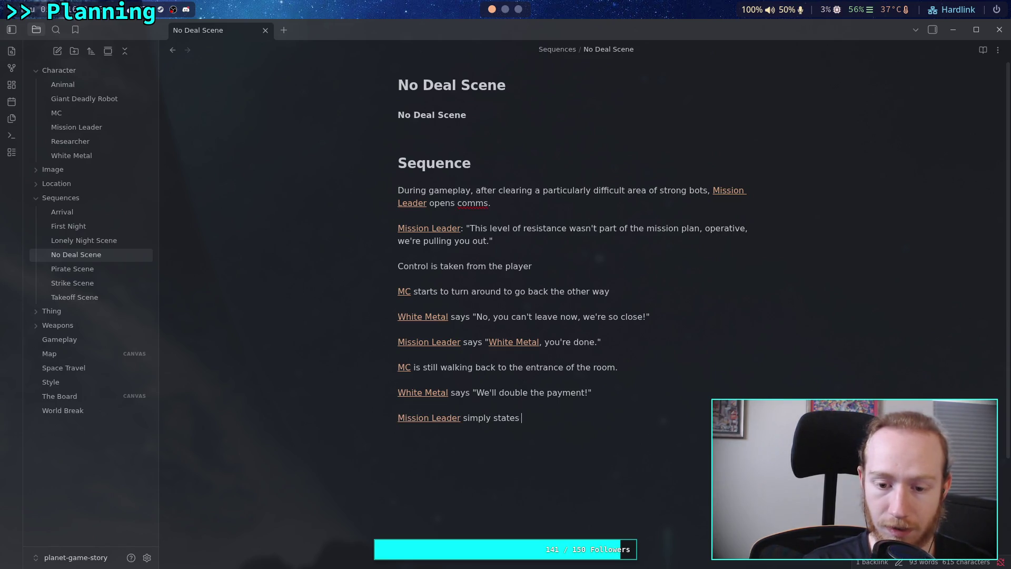
text('s not enough )
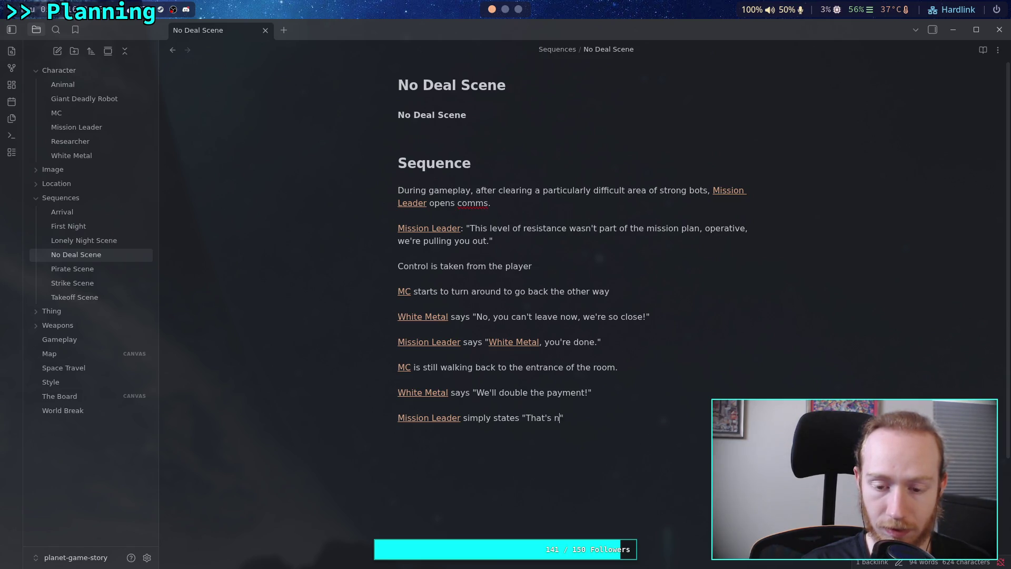
text(anymore)
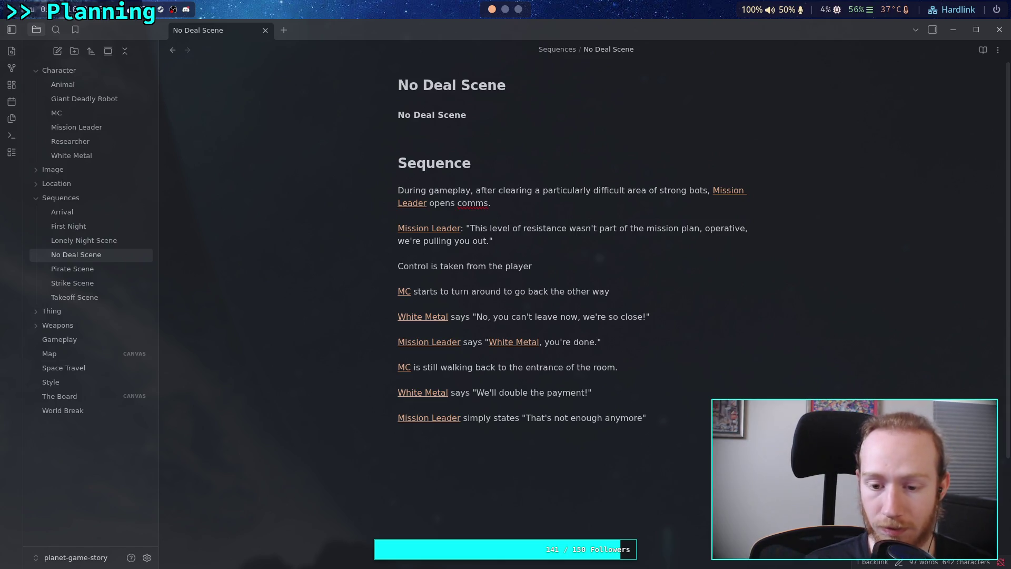
text(.)
- Add White Metal's line "And, we'll let you keep it" and insert 'to' before the '!' in 'so close!'
key(Return)
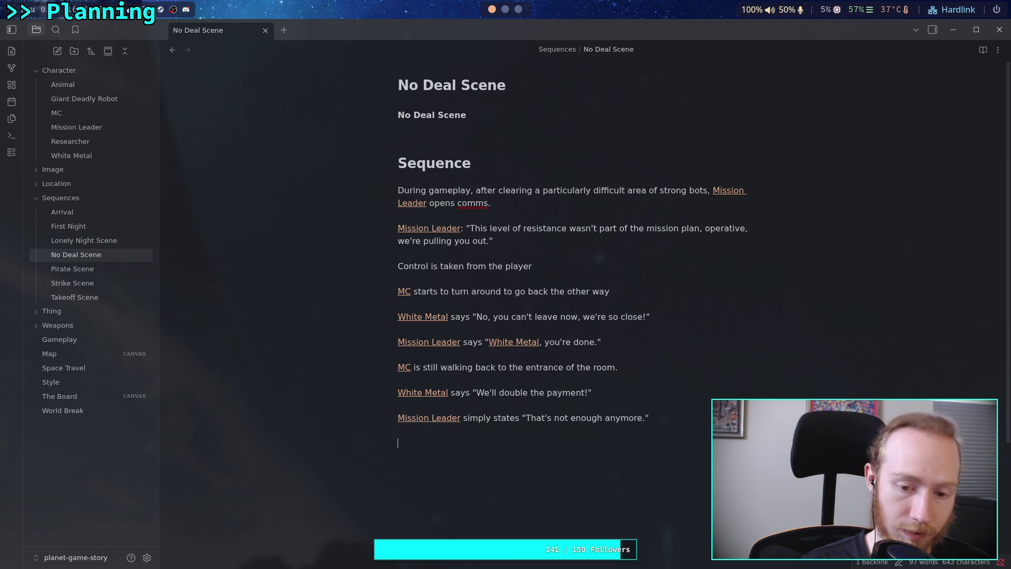
text([[Wh)
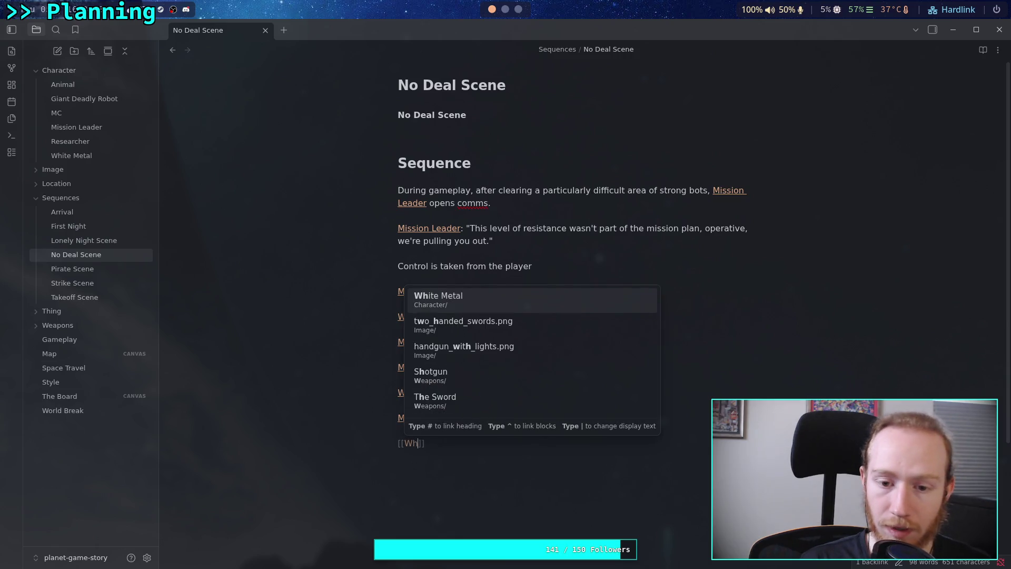
key(Return)
text(adds )
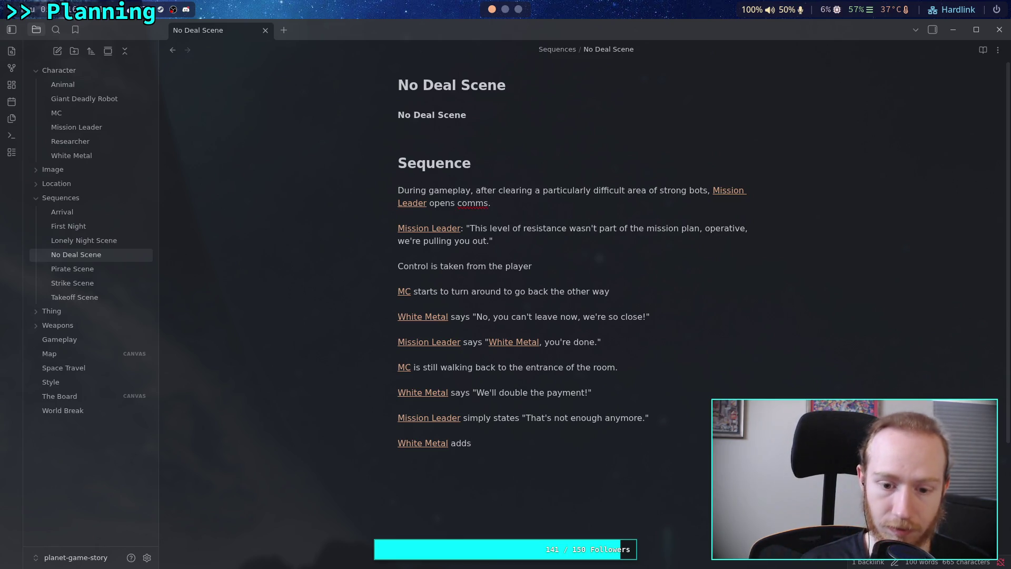
text("And, we'll let you keep it)
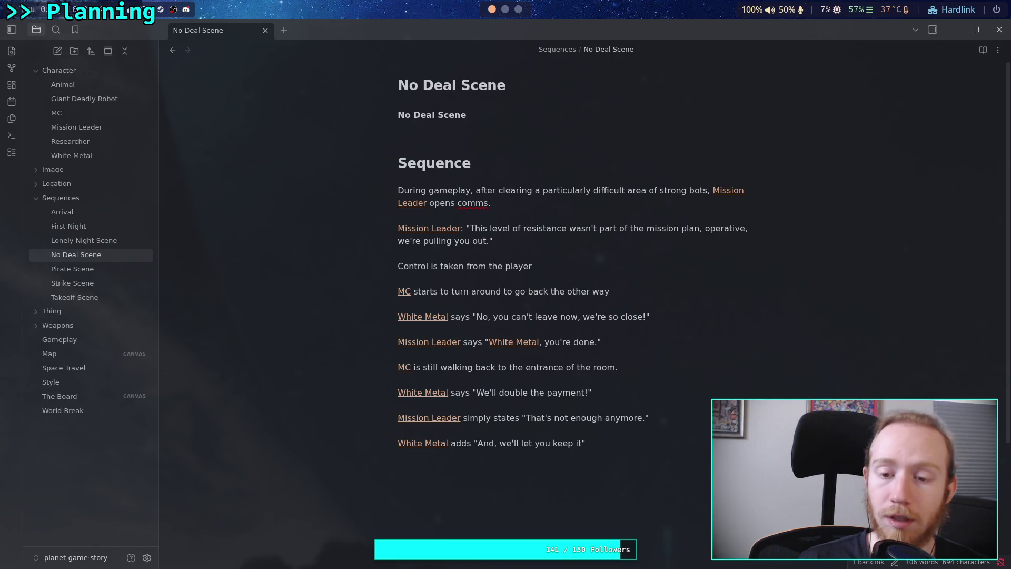
click(643, 316)
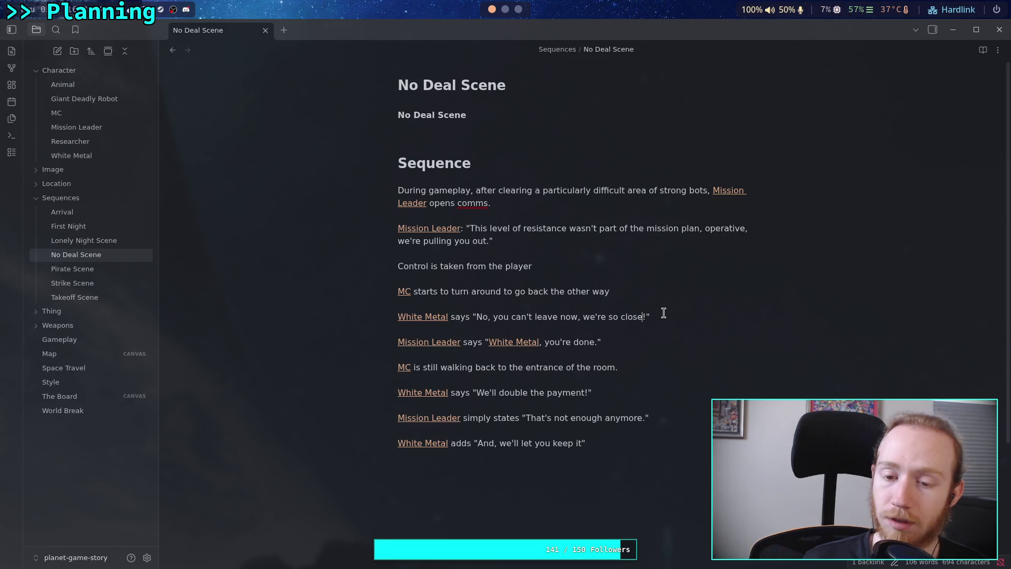
text(to)
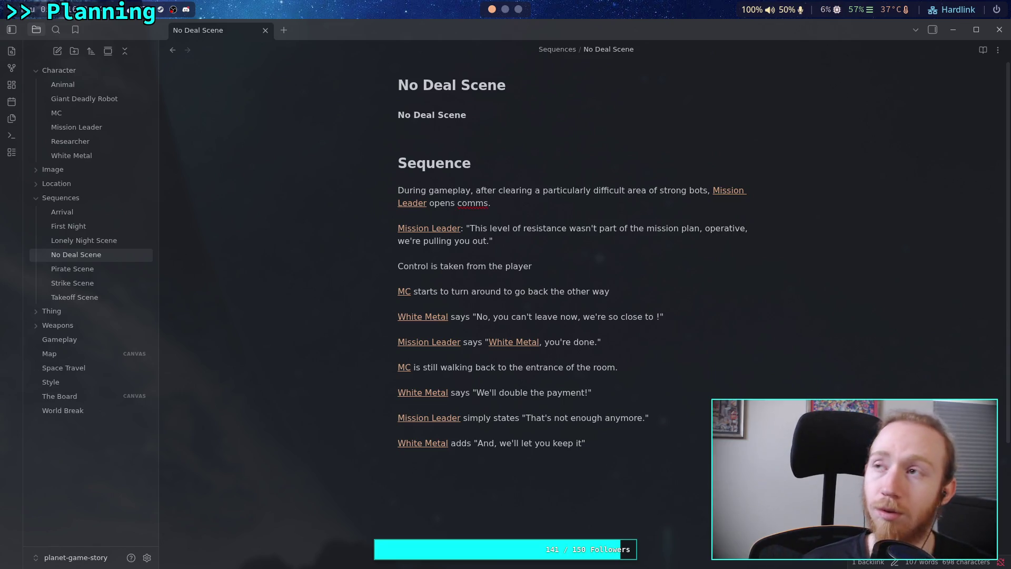
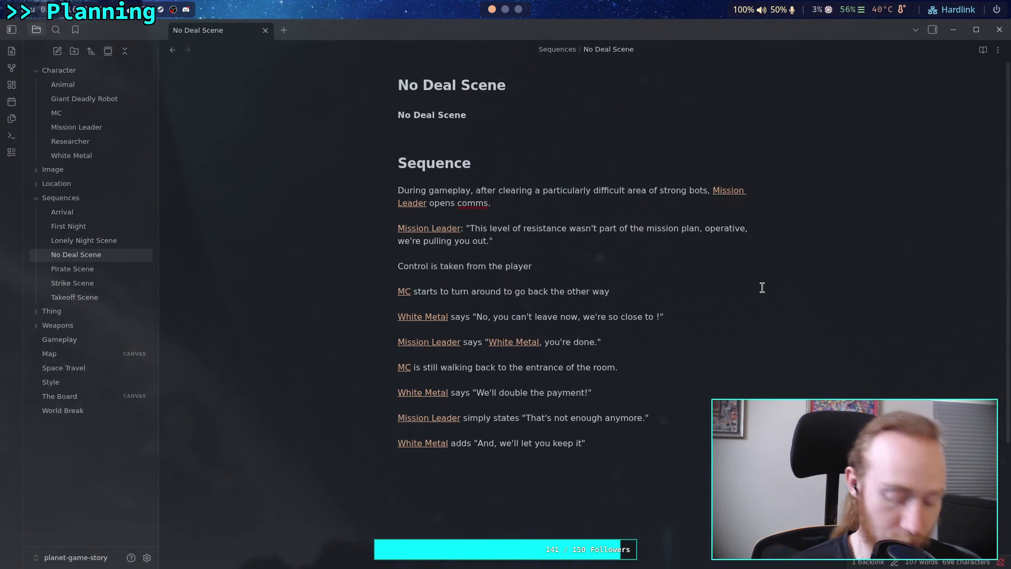
- Correct 'obked' to 'objective' so the line reads 'close to the objective'
text(the obked)
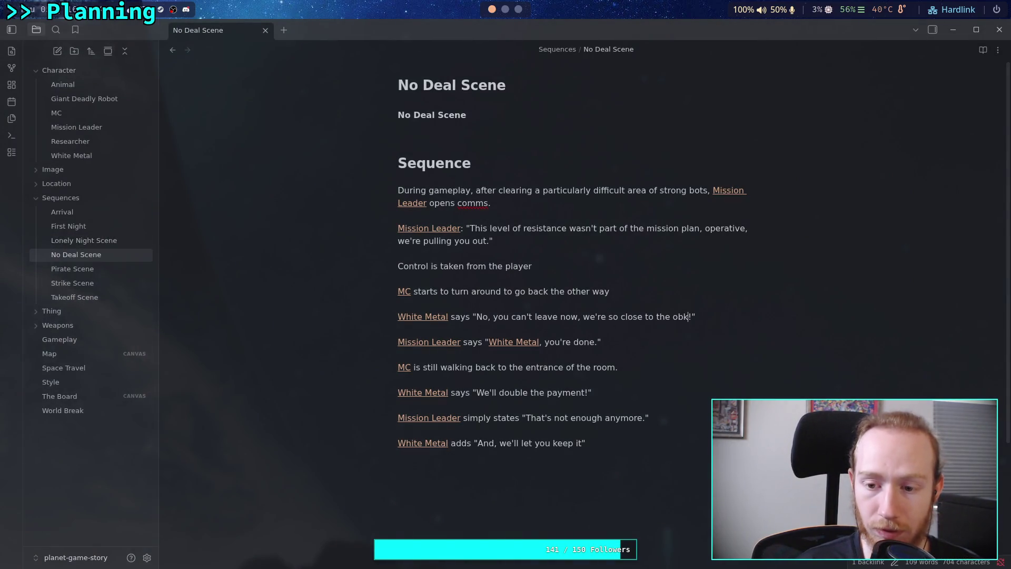
key(BackSpace)
key(BackSpace)
key(BackSpace)
text(jective)
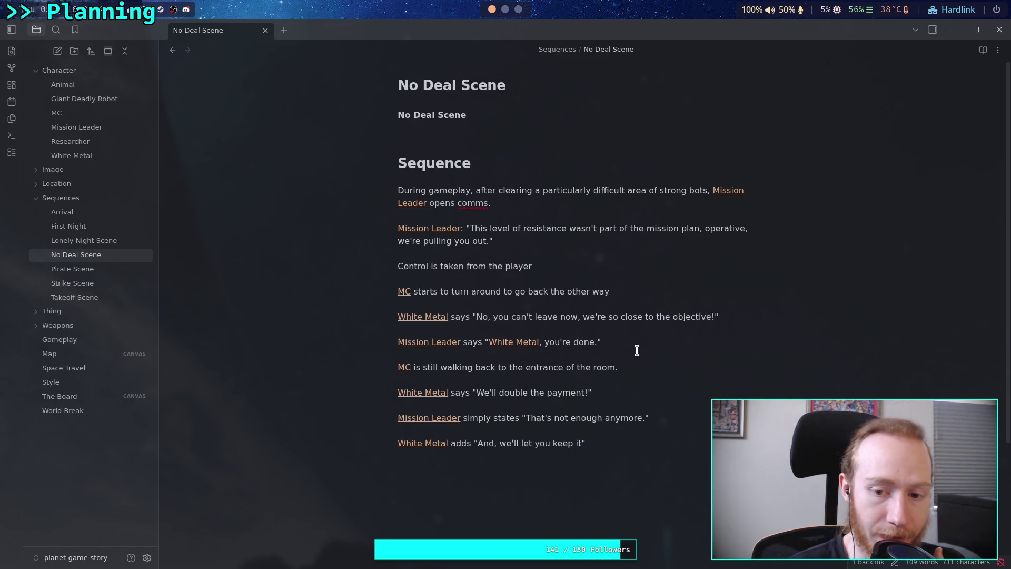
drag(609, 318, 686, 317)
click(688, 355)
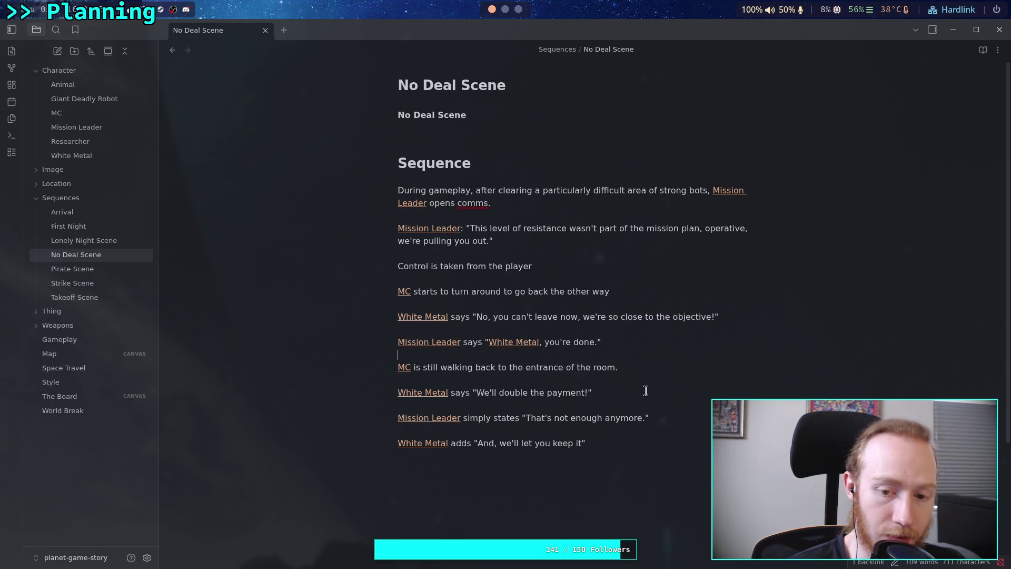
- Change 'you're done' to 'we're done' and 'We'll double the payment' to 'I'll double the payment'
drag(550, 343, 561, 343)
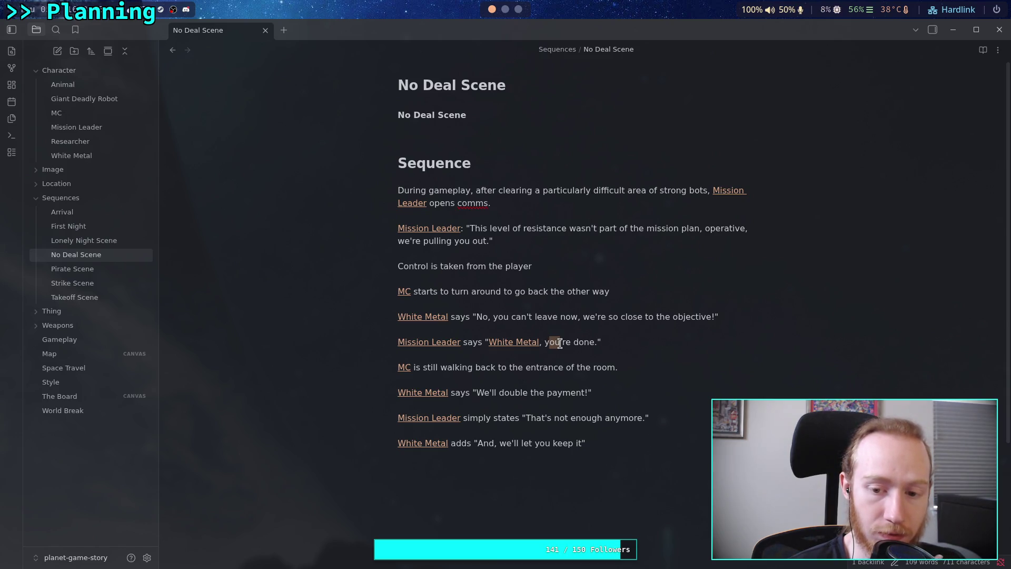
key(BackSpace)
key(BackSpace)
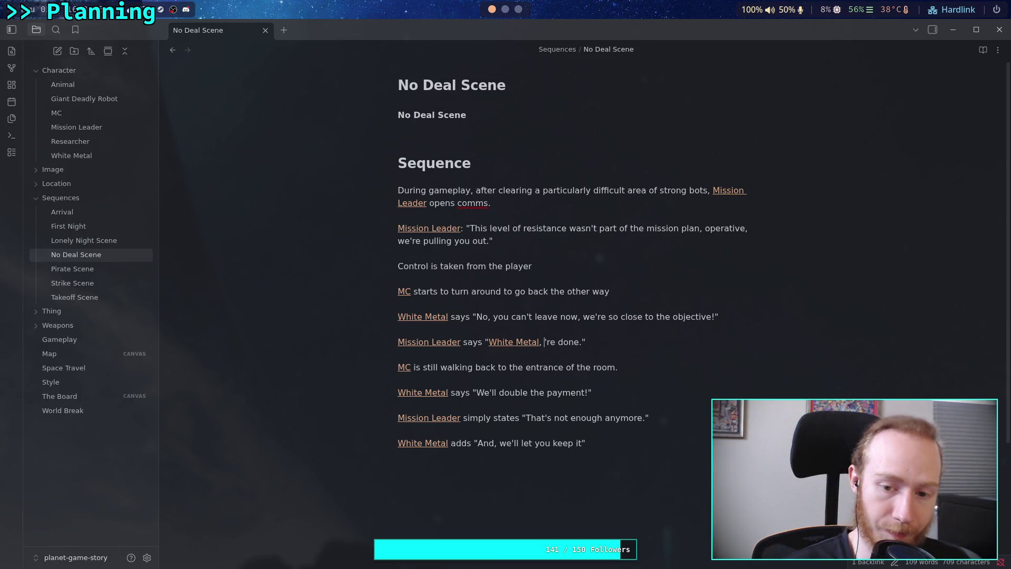
text(we)
click(605, 389)
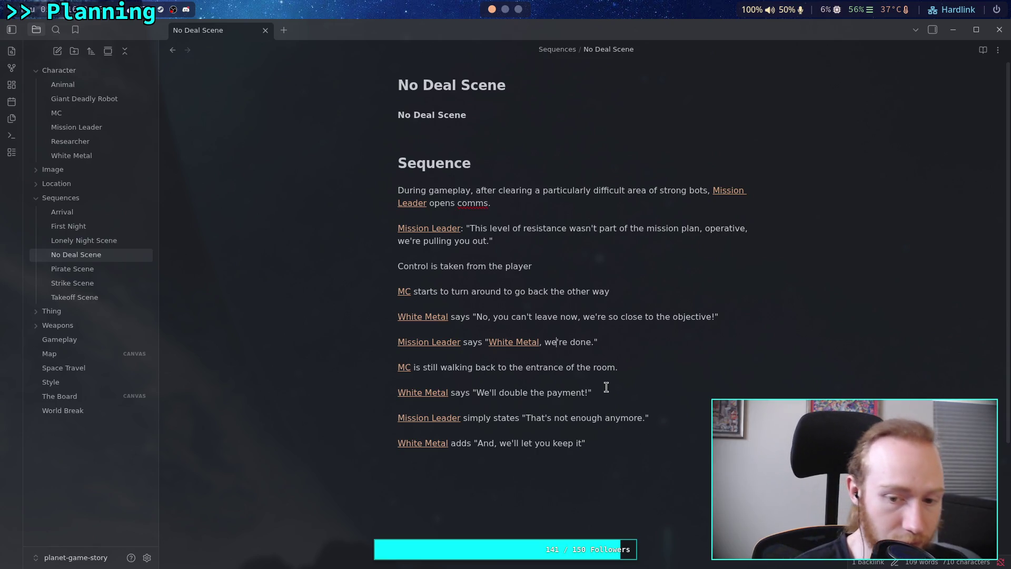
double_click(481, 393)
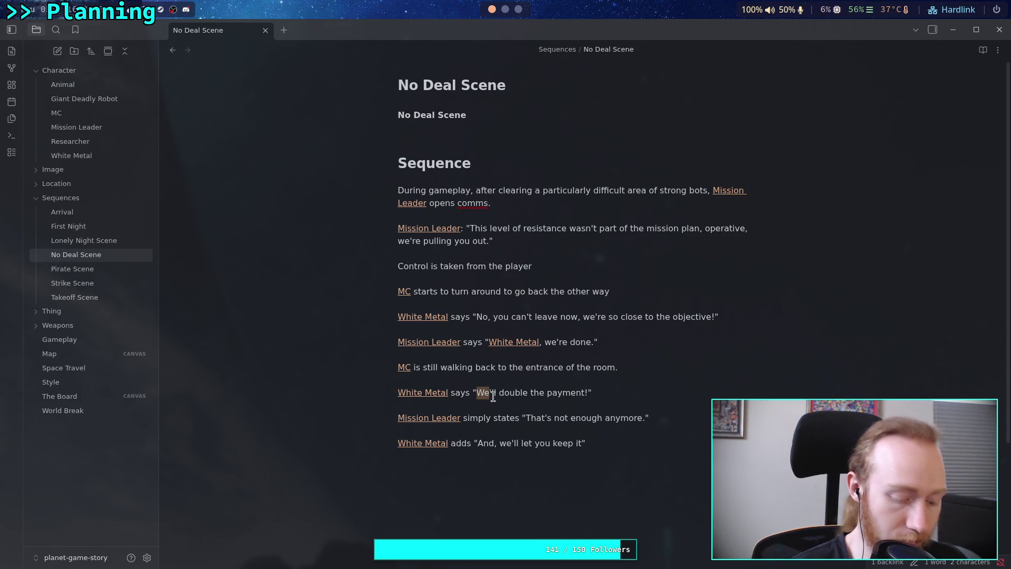
text(I)
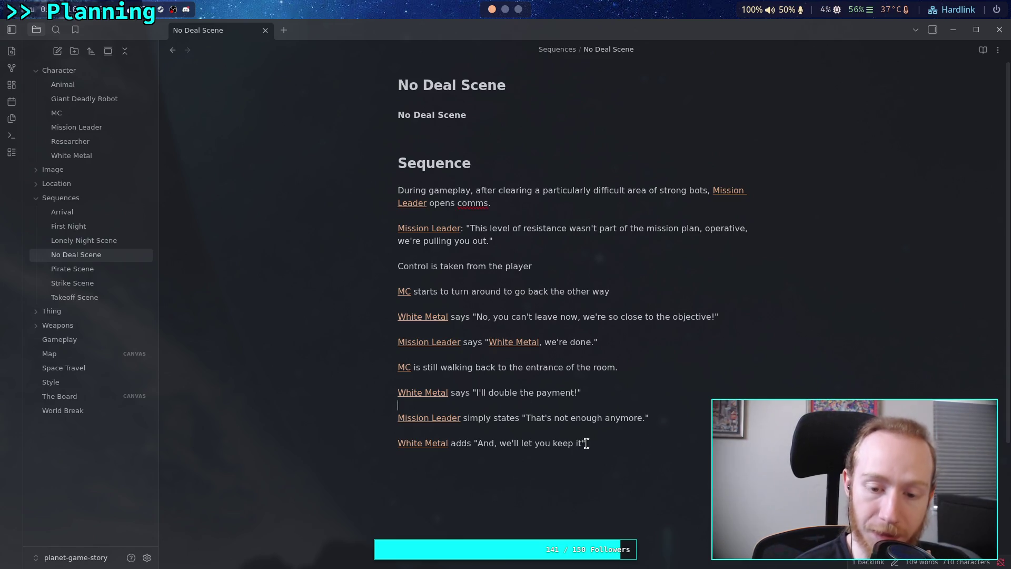
key(Down)
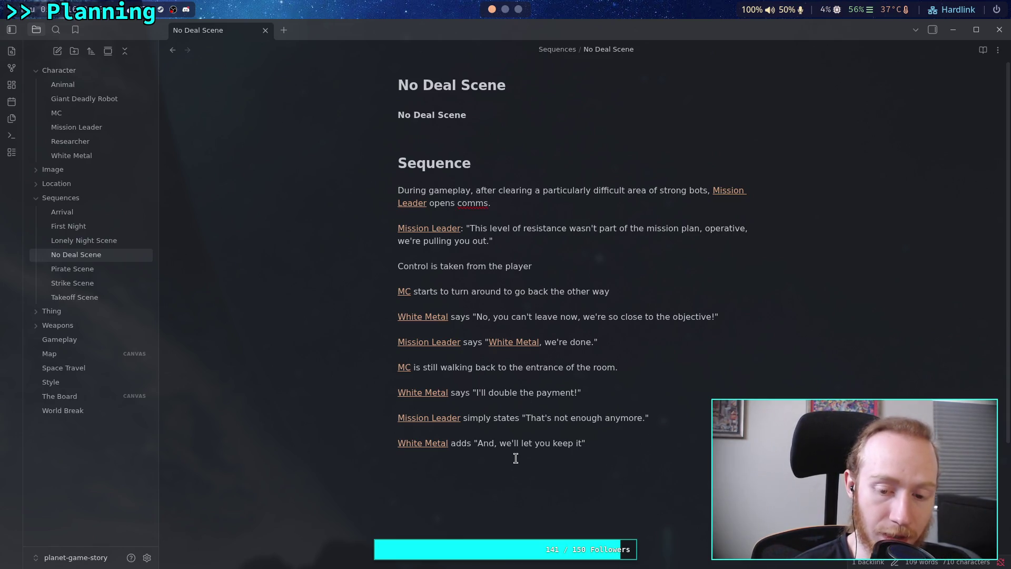
- Change 'And,' to 'And...' in the last line and open a new line below it
click(499, 444)
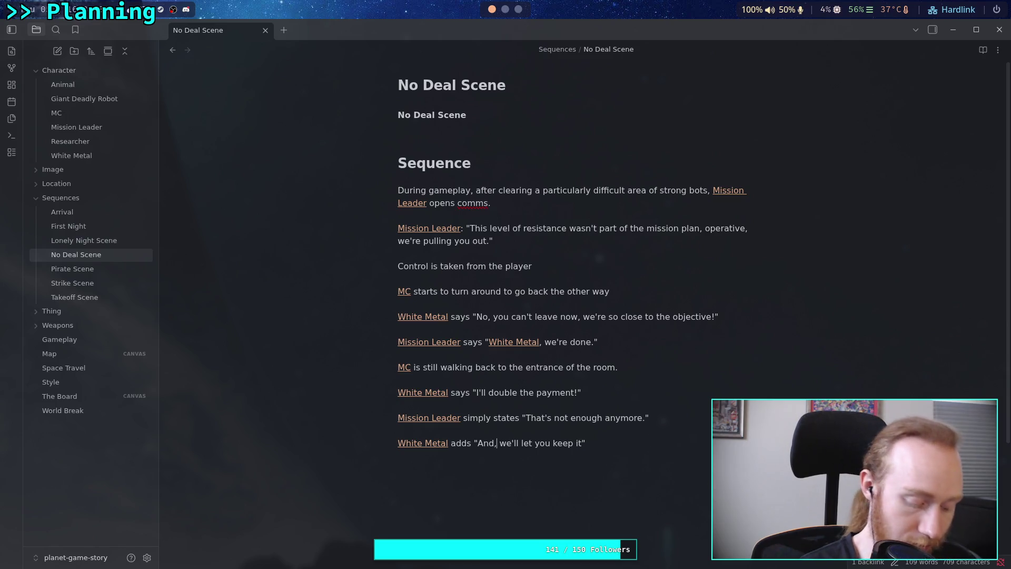
key(BackSpace)
key(BackSpace)
key(BackSpace)
text(d...)
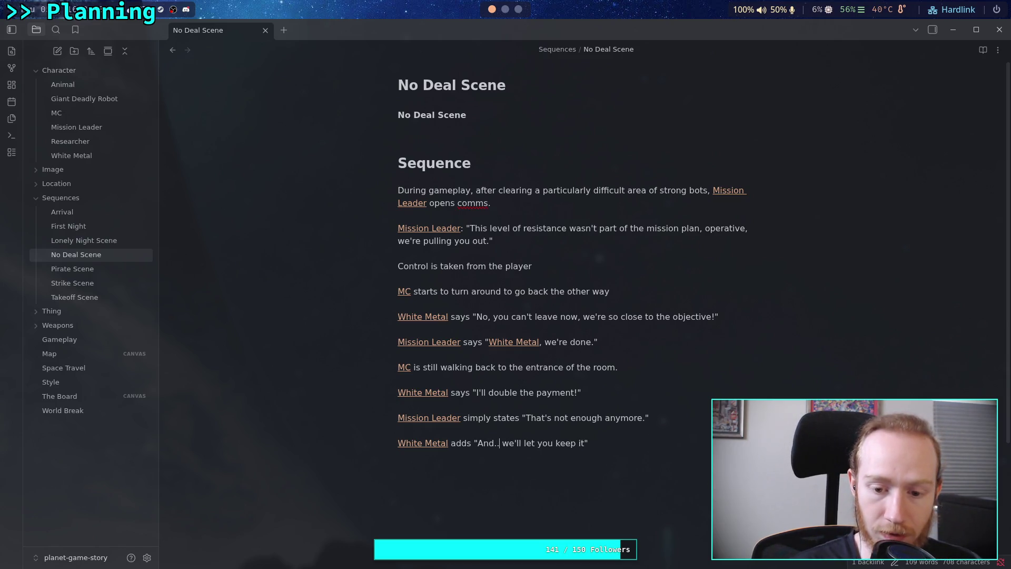
click(594, 444)
scroll(610, 470, down, 2)
key(Delete)
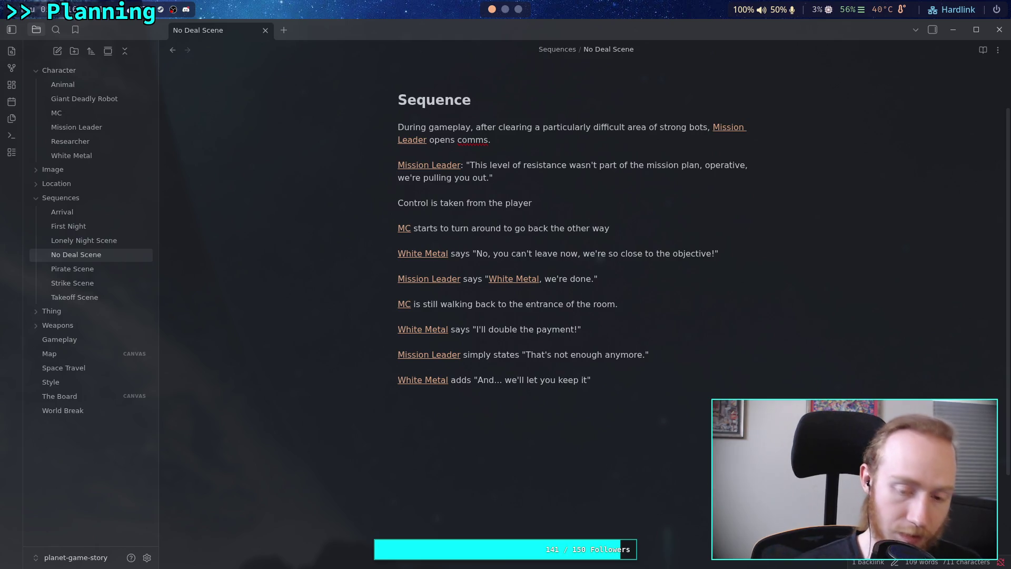
- Write '[[MC]] stops and waits, [[Mission Leader]] asks "Keep what."' and start a new line
text([[MC)
key(Return)
text(MC st)
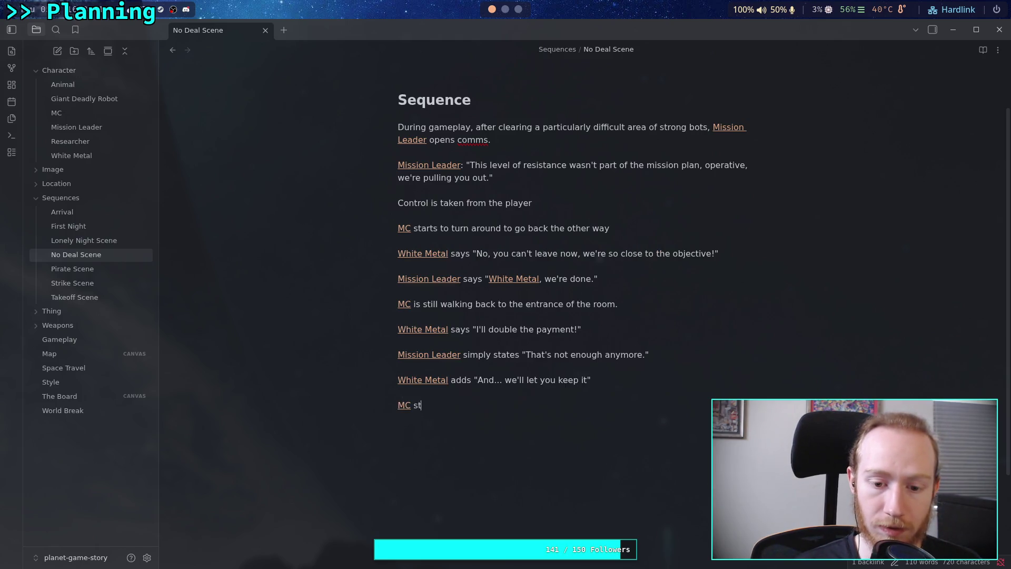
text(ops and )
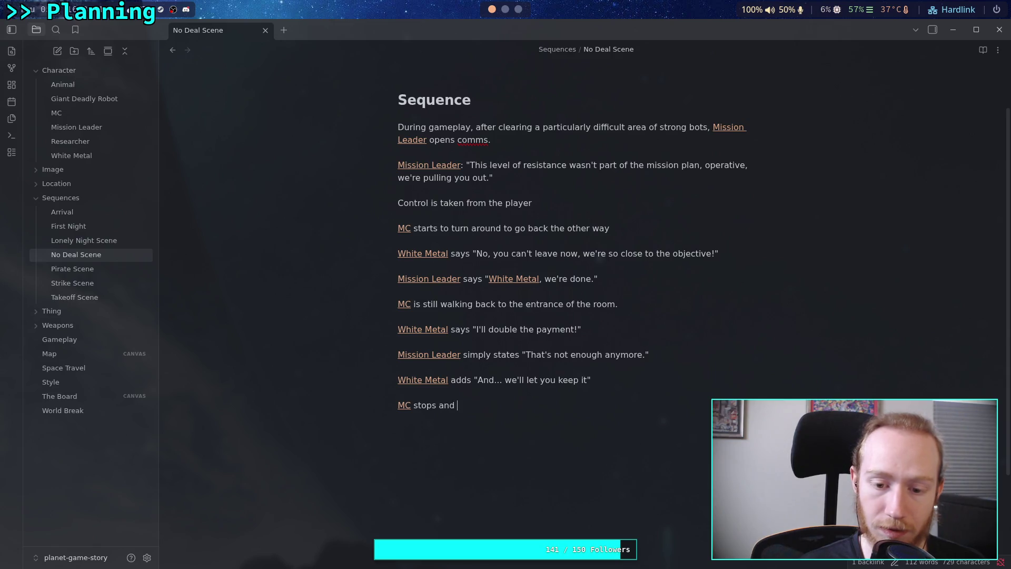
text(waits, [[Mi)
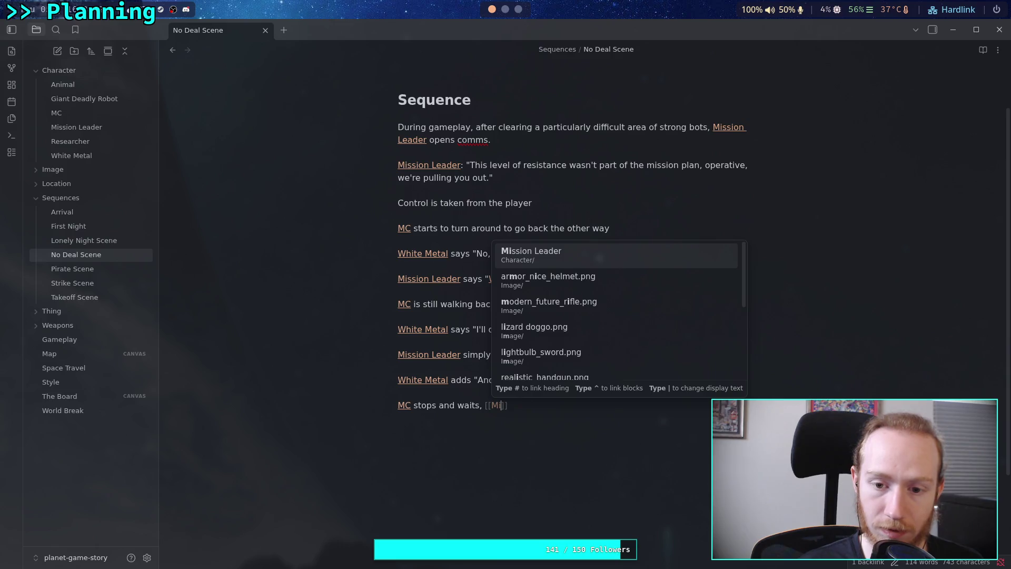
key(Return)
text(sap)
key(BackSpace)
key(BackSpace)
key(BackSpace)
text(asks )
text("Keep)
text( what)
text(?)
key(BackSpace)
text(.")
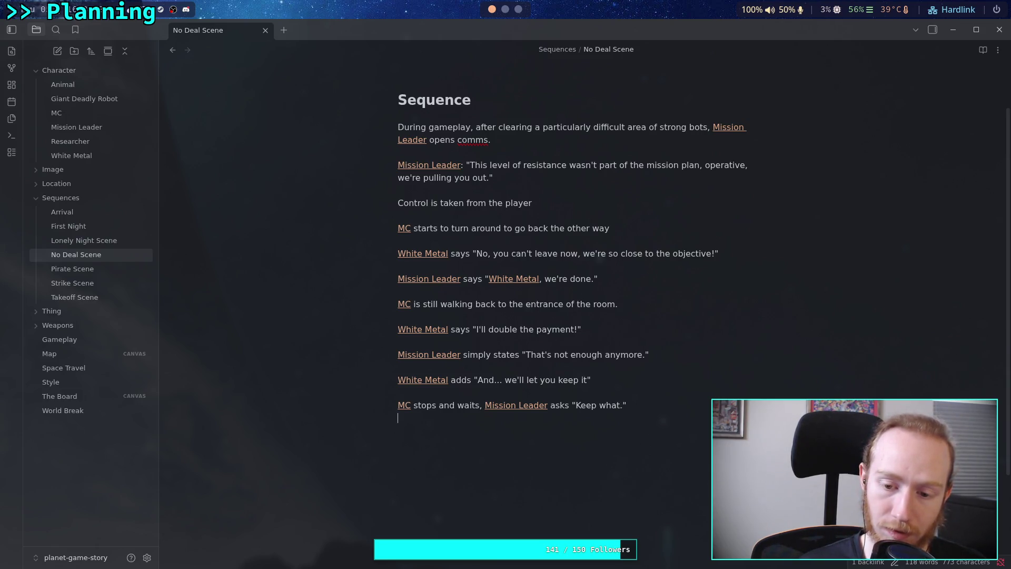
key(Return)
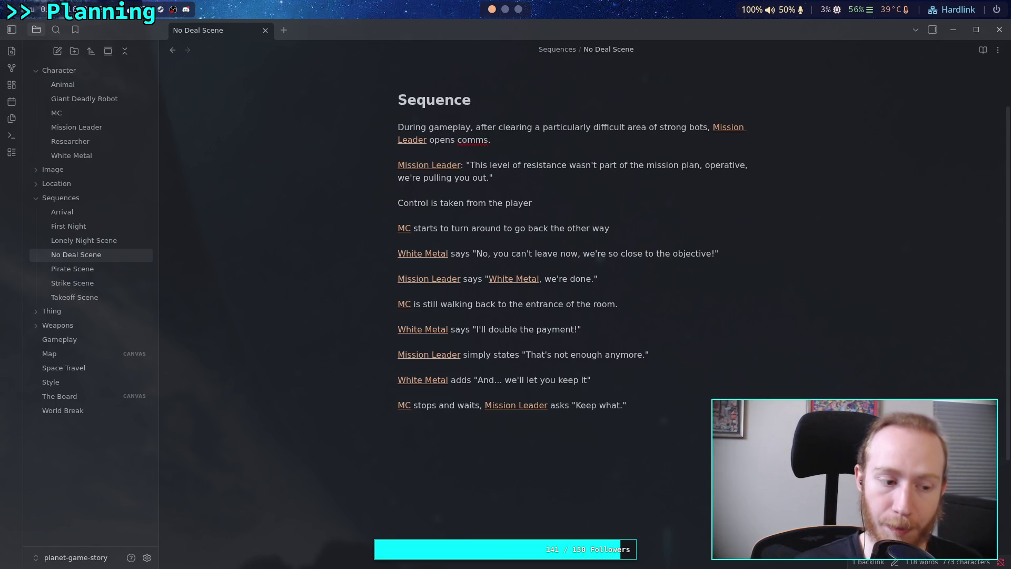
scroll(576, 492, down, 1)
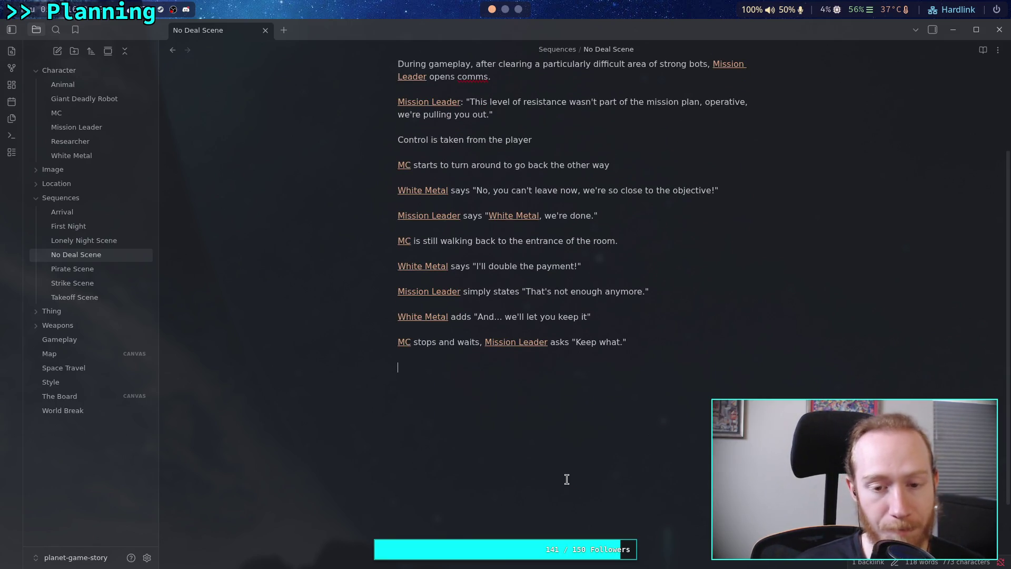
- Add '[[White Metal]] clarifies "Your objective, [[The Sword]].' as the next line
text([[Wh)
key(Return)
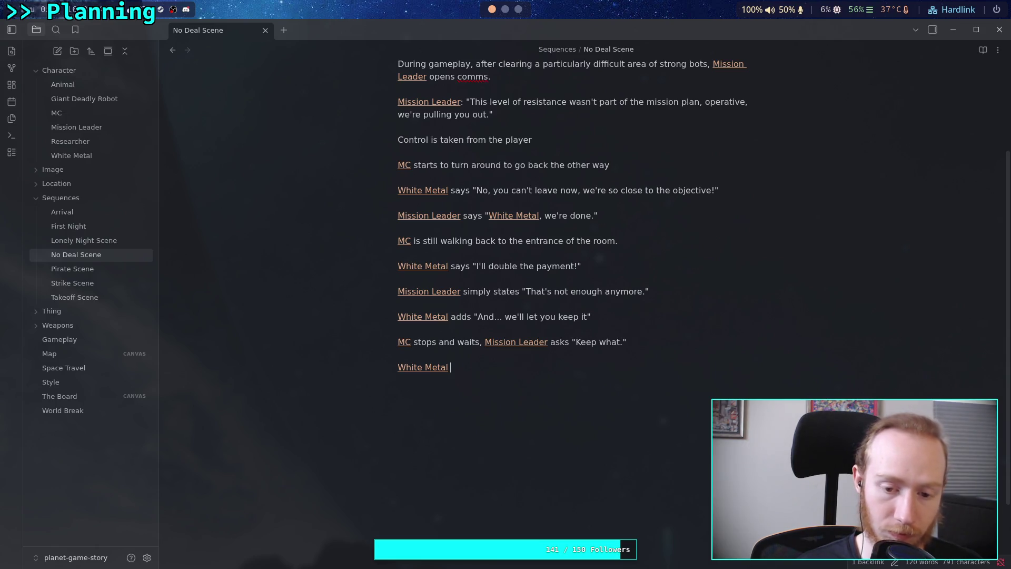
text(clari)
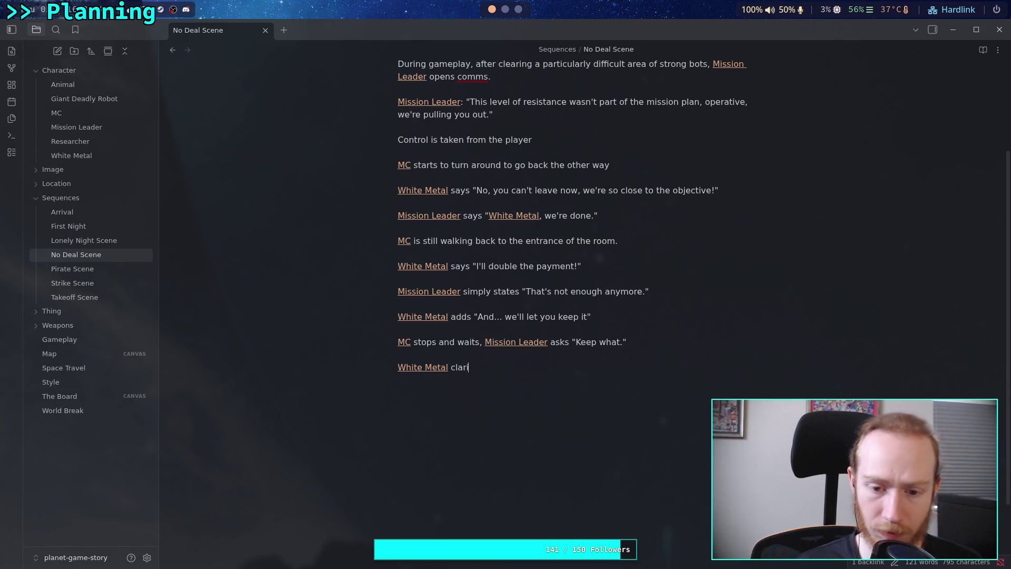
text(fies ")
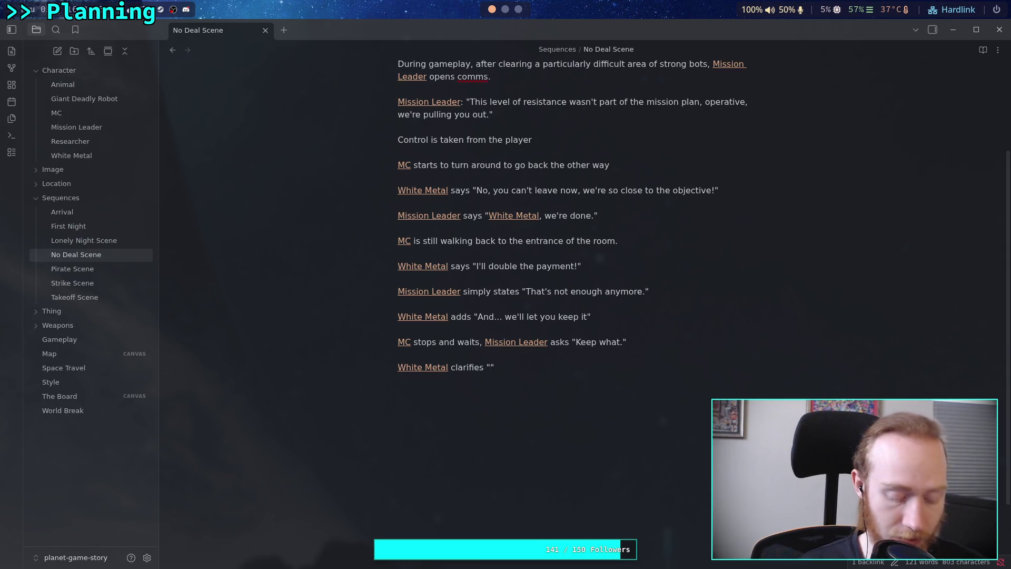
text(You)
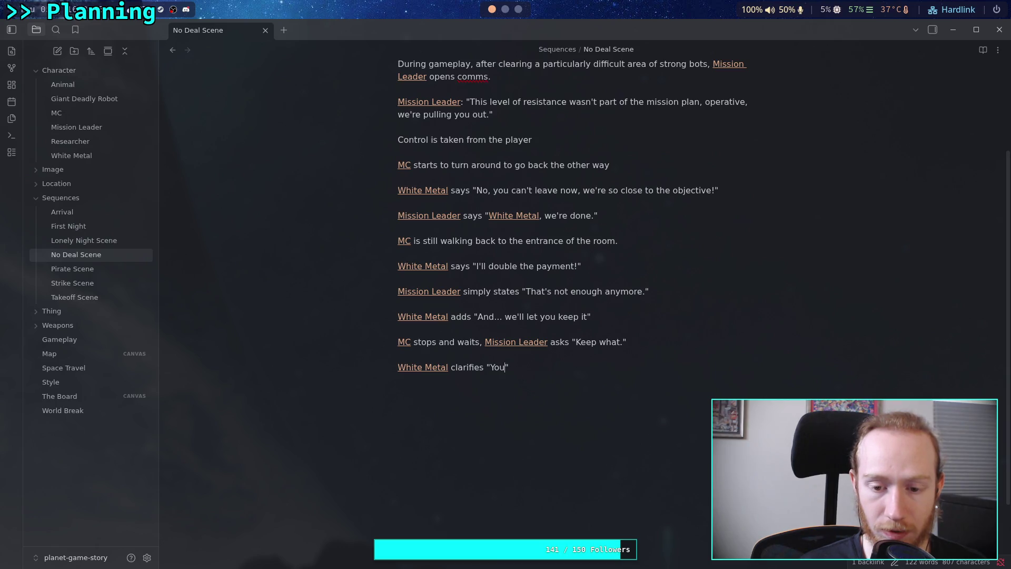
text(r ob)
text(jective, )
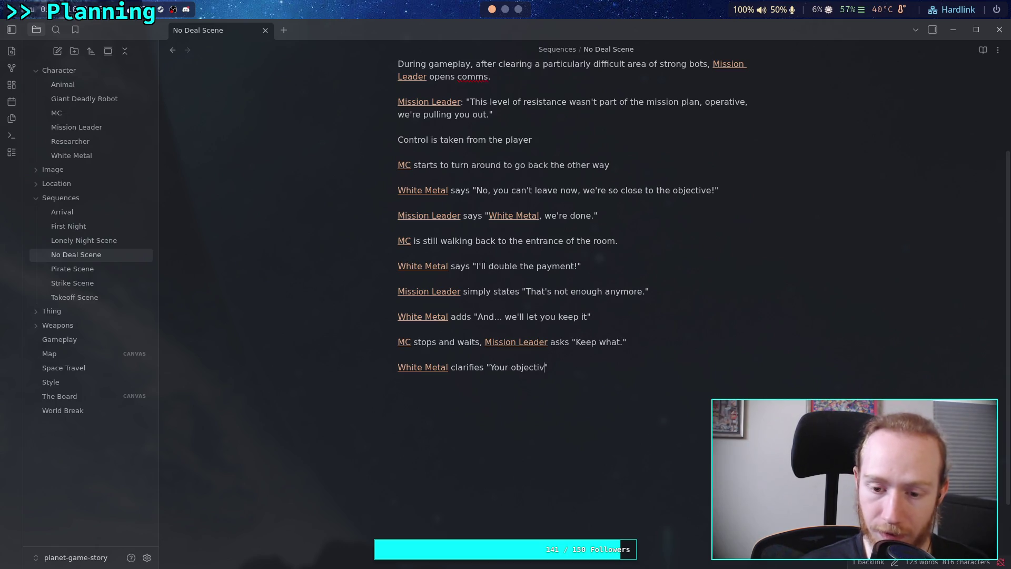
text([[)
text(The Sw)
key(Return)
text(.)
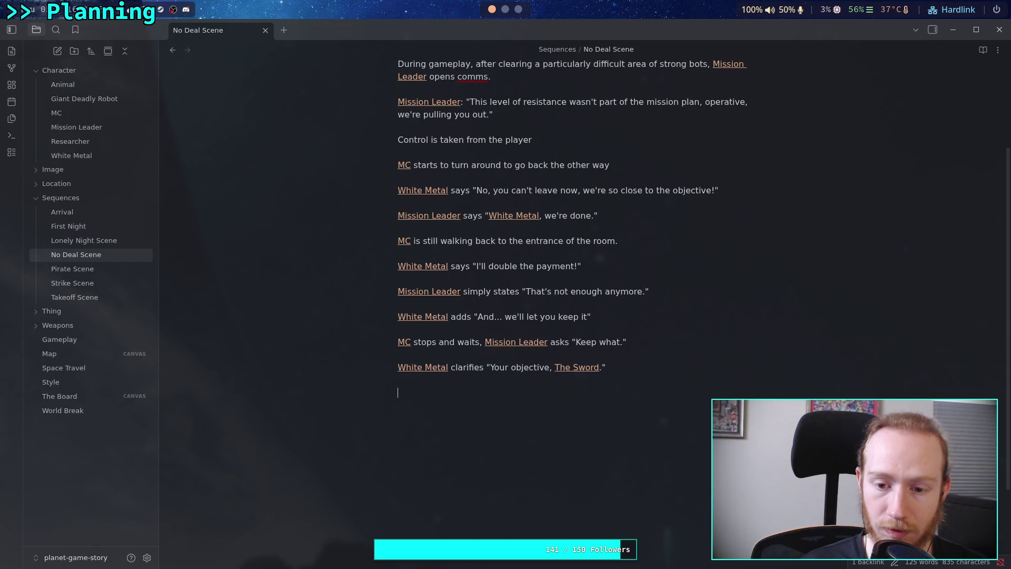
- Append ', if you promise to use it.' to the keep-it line and add 'There is a short pause, [[MC]] shifts a little.'
click(588, 316)
text(, if you pr)
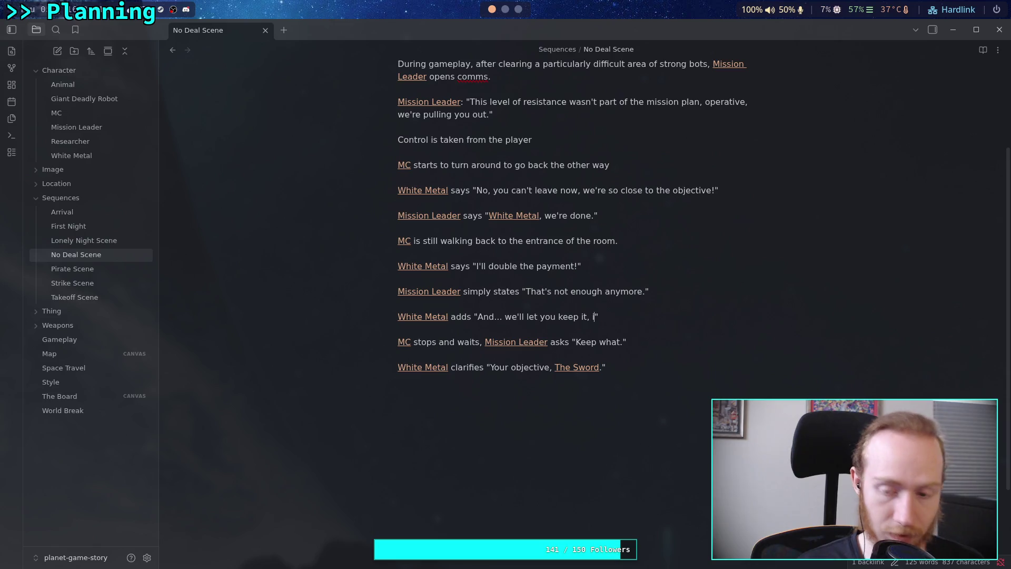
text(omise to use )
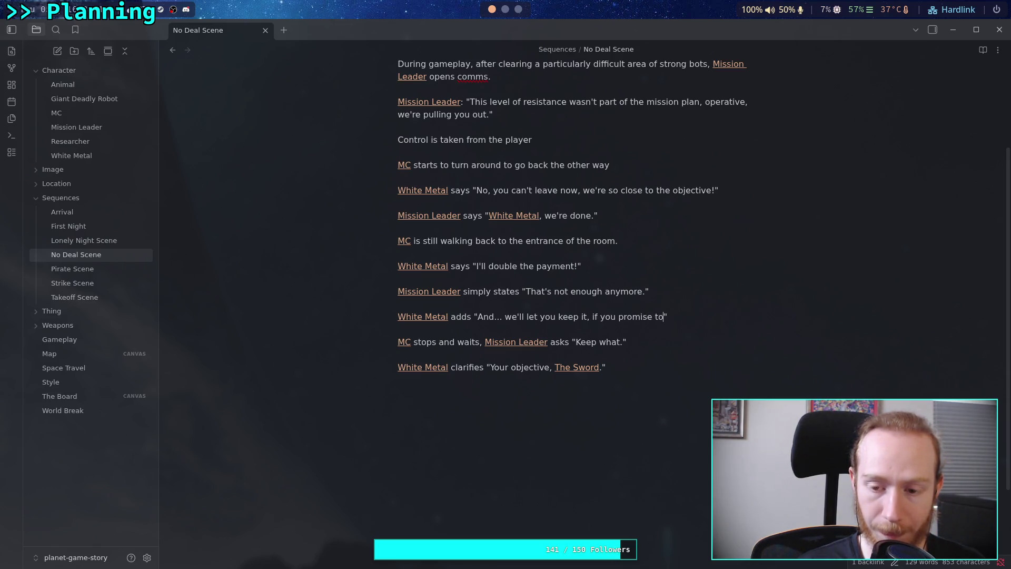
text(it.)
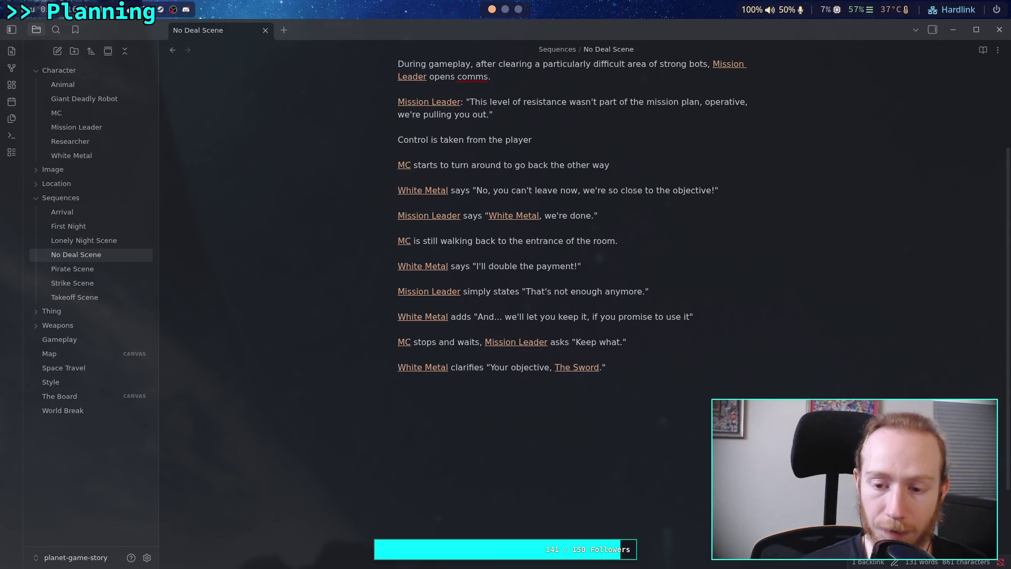
click(571, 395)
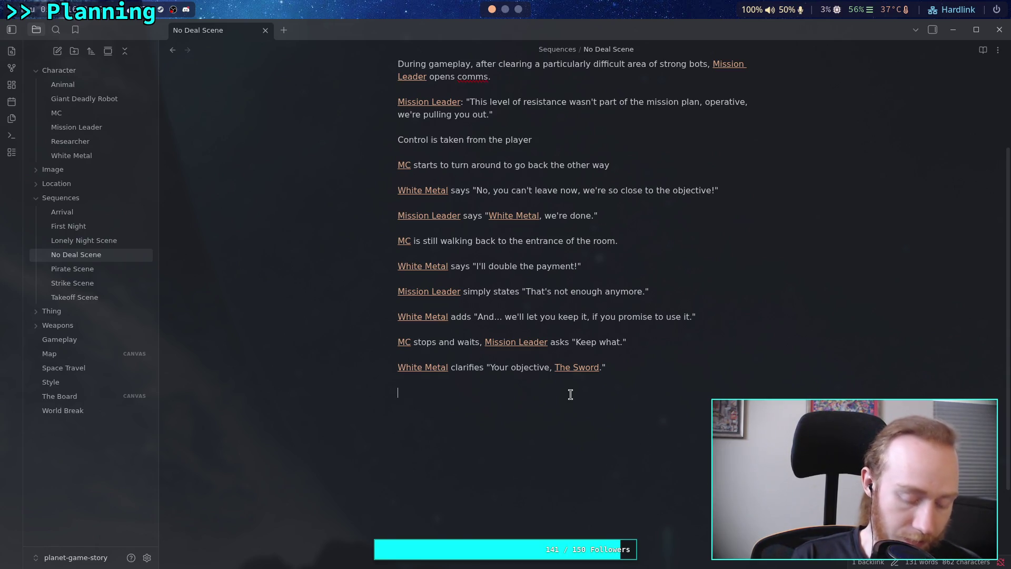
text(There is a short pause,)
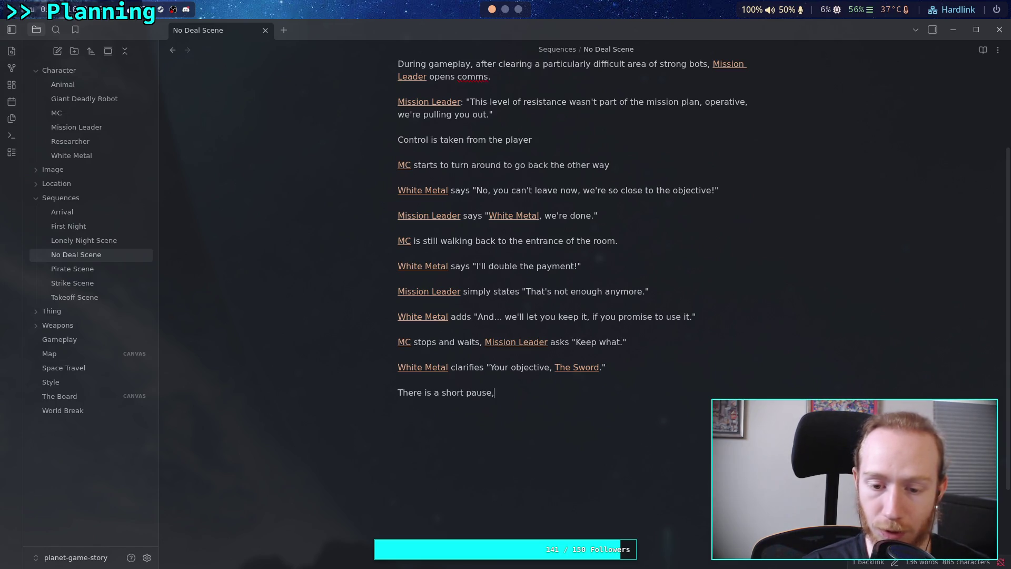
text( [[MC)
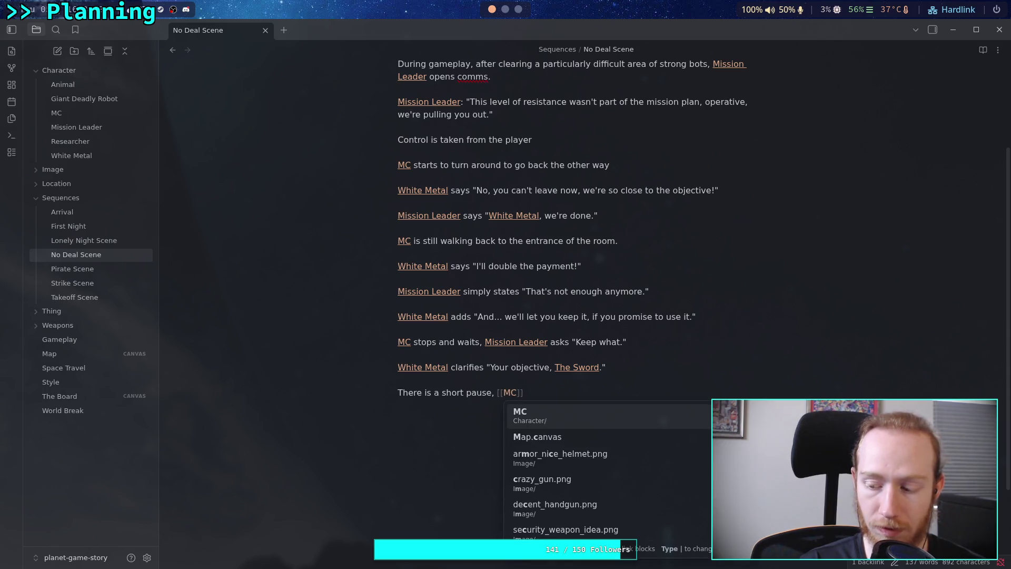
key(Return)
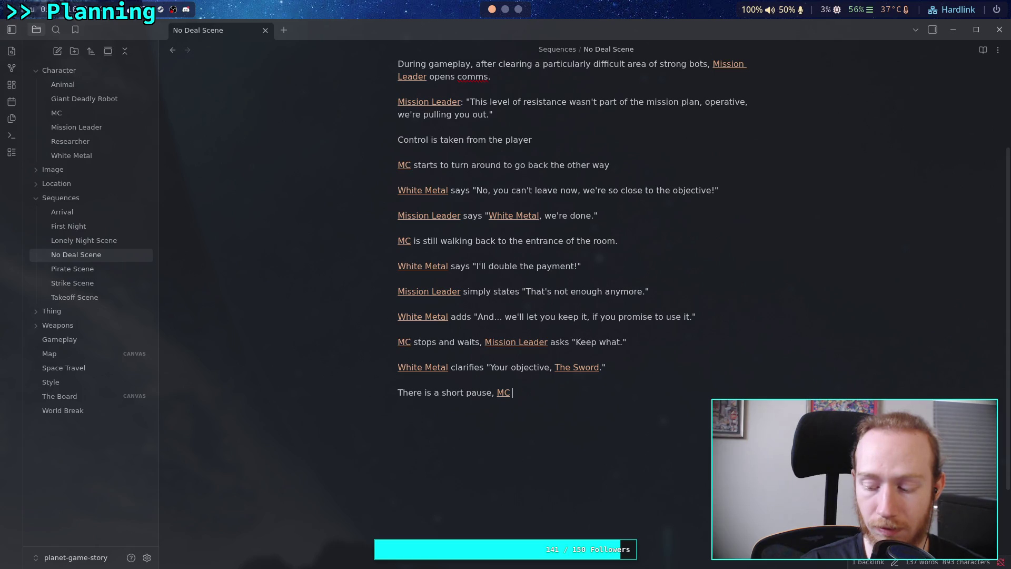
text(shi)
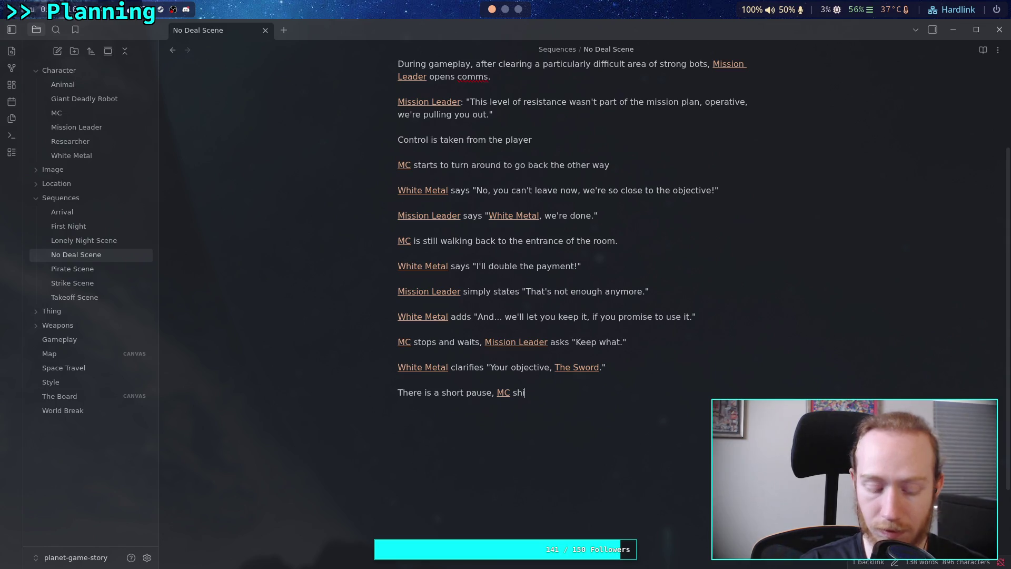
text(fts)
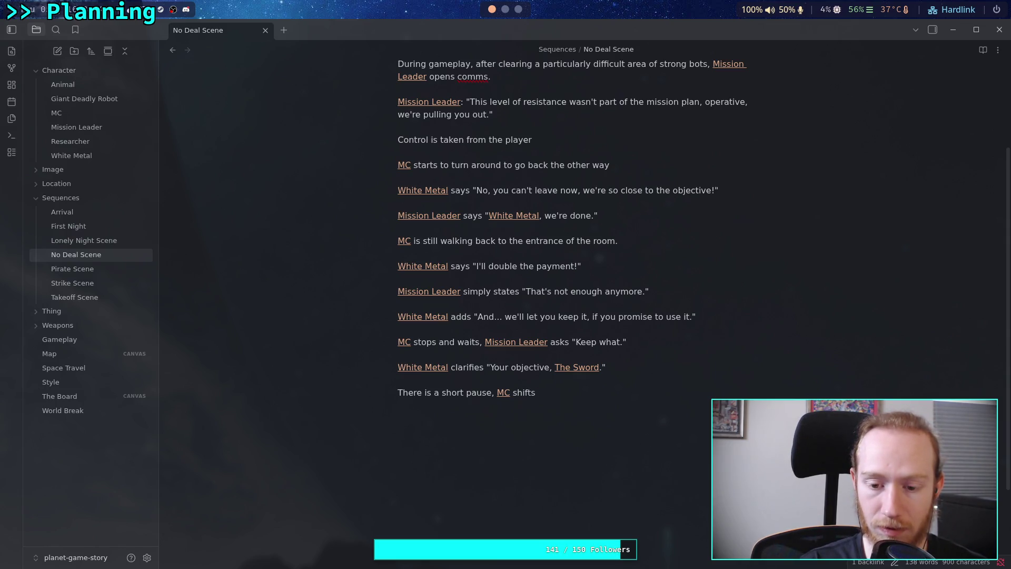
text( a little)
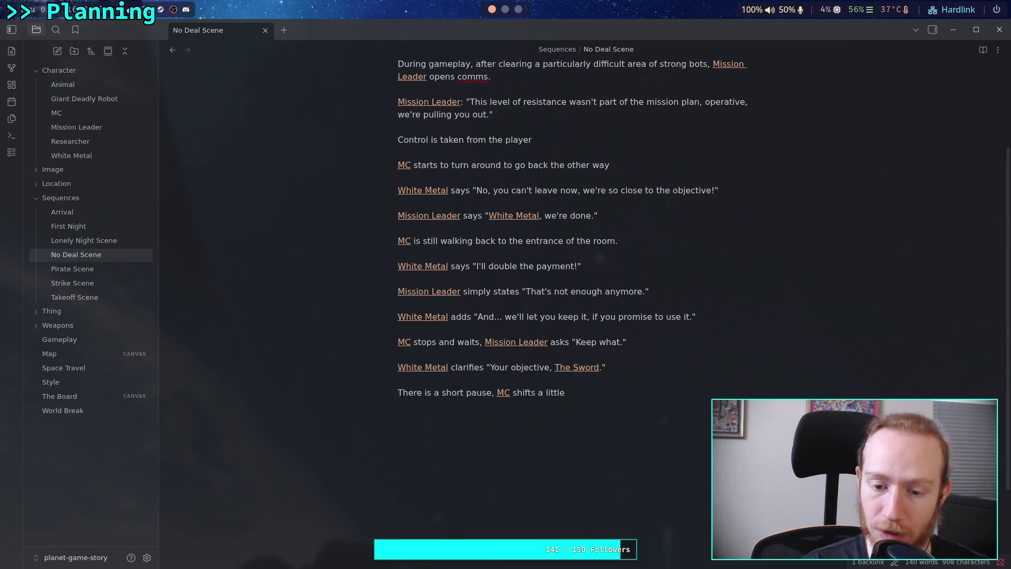
text(.)
key(Return)
key(Return)
- Add '[[Mission Leader]] states "My operative doesn't know how to use a sword."' with blank lines below
text([[Mi)
key(Return)
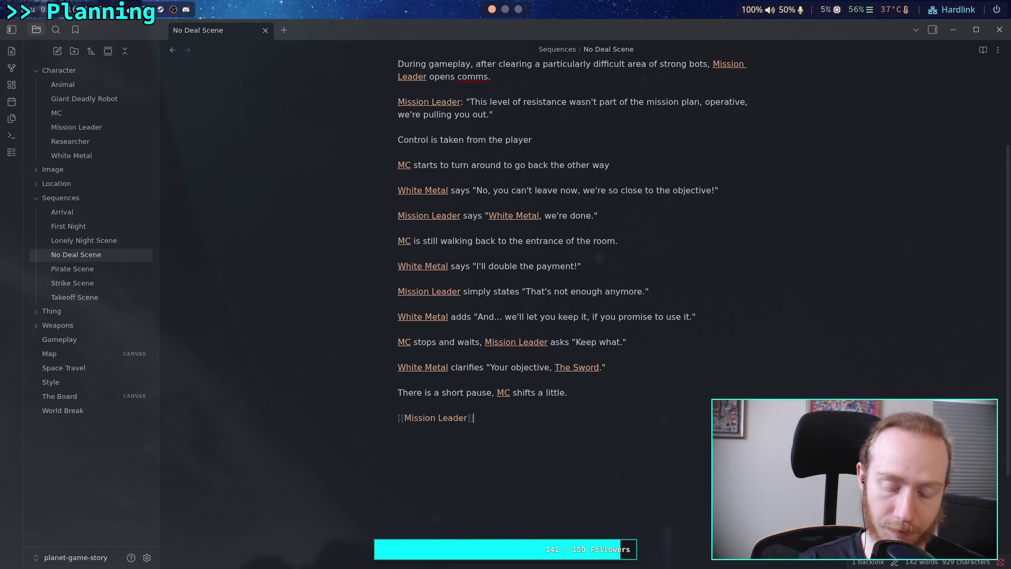
text(states ")
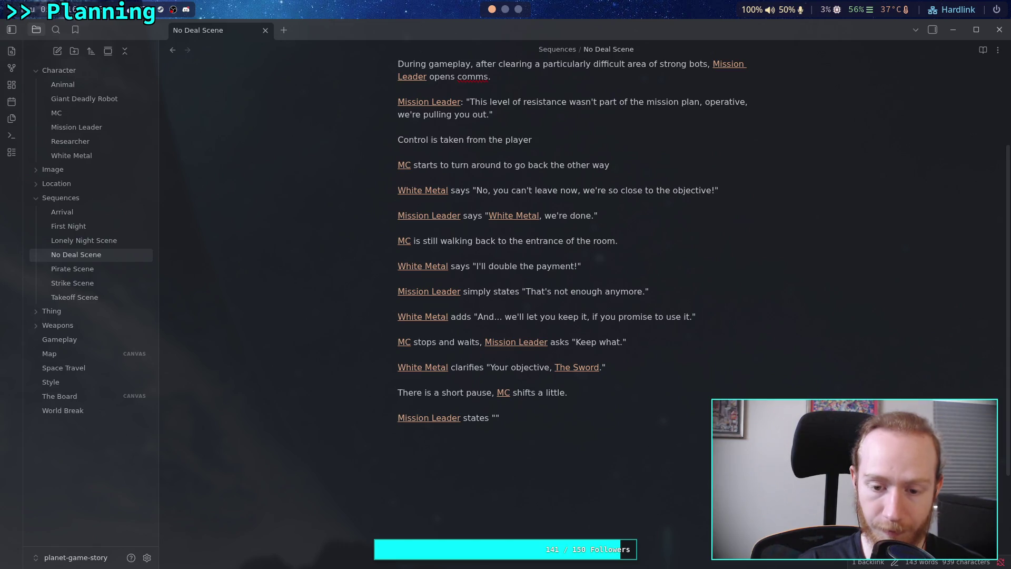
text(My operative )
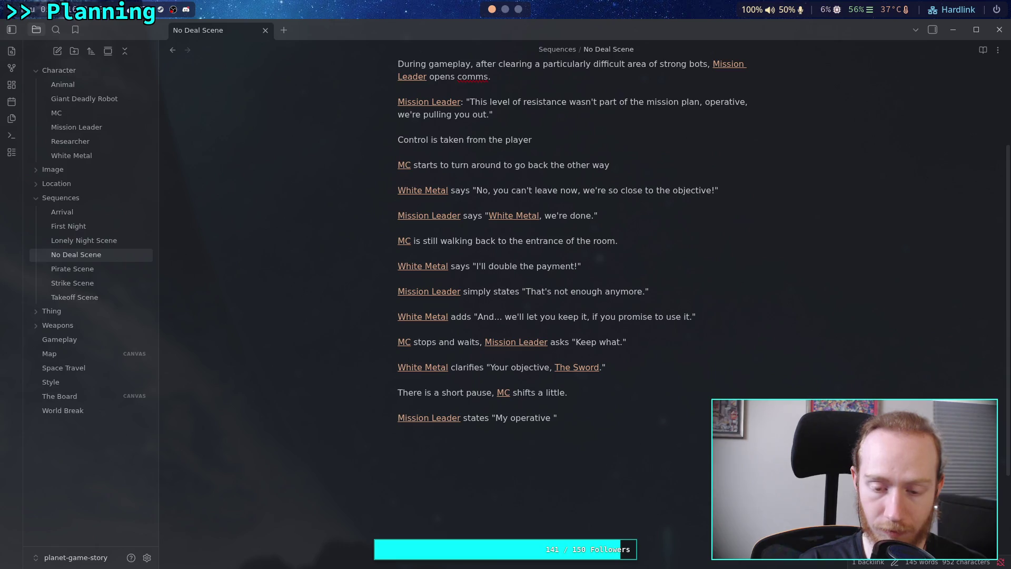
text(does'n)
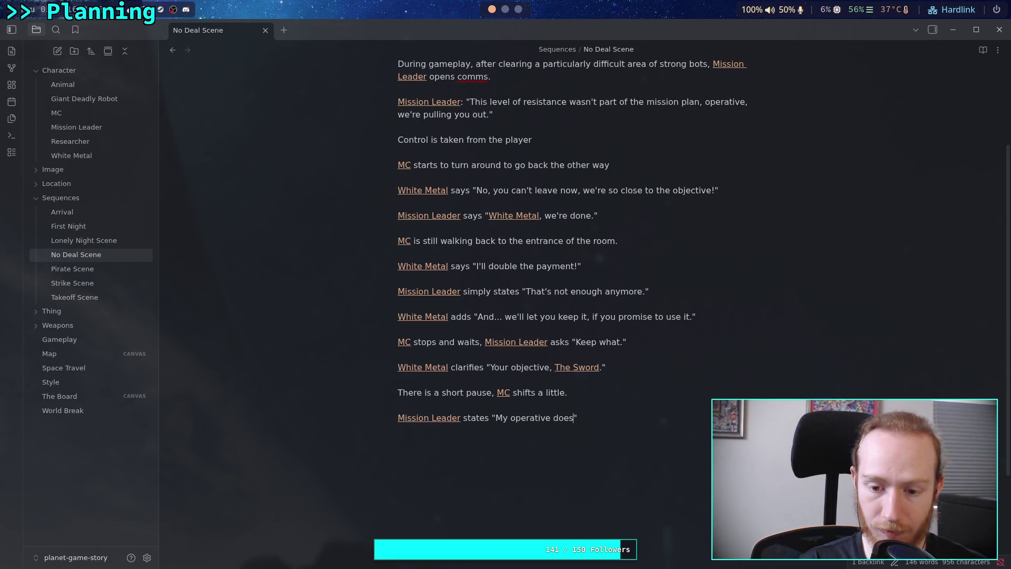
key(BackSpace)
key(BackSpace)
text(n't )
text(know ha)
text(w to )
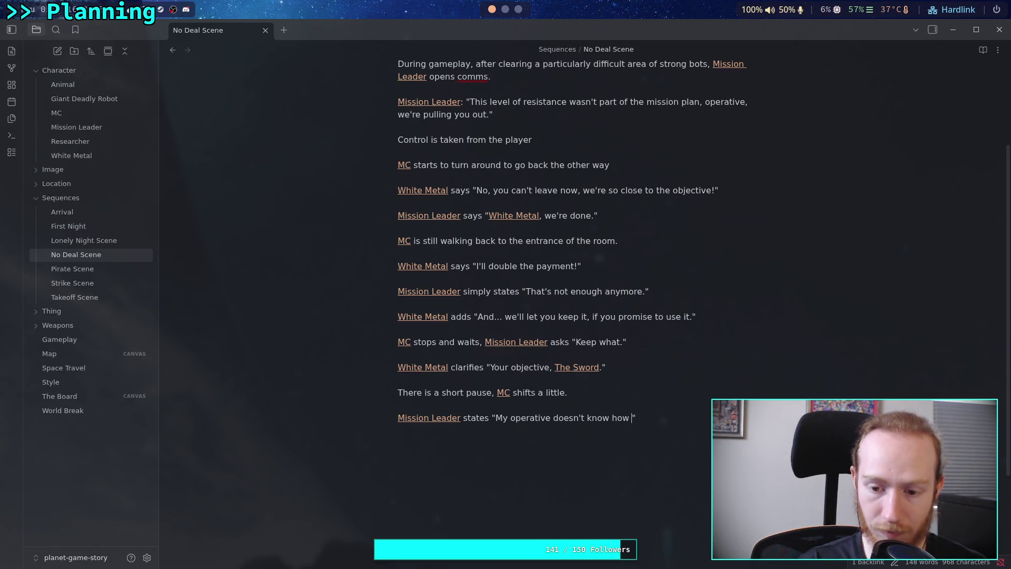
text(use )
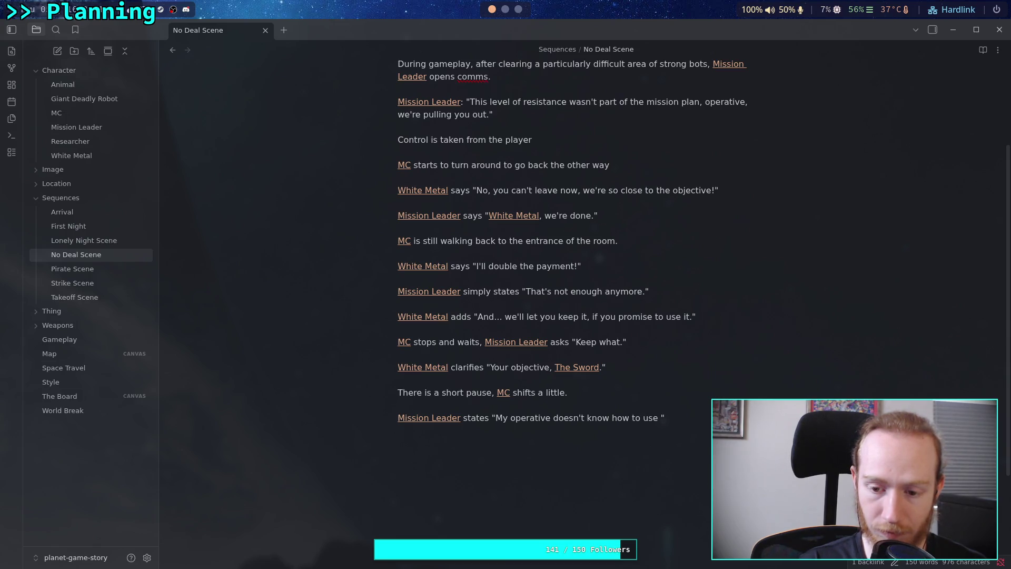
text(a sword.)
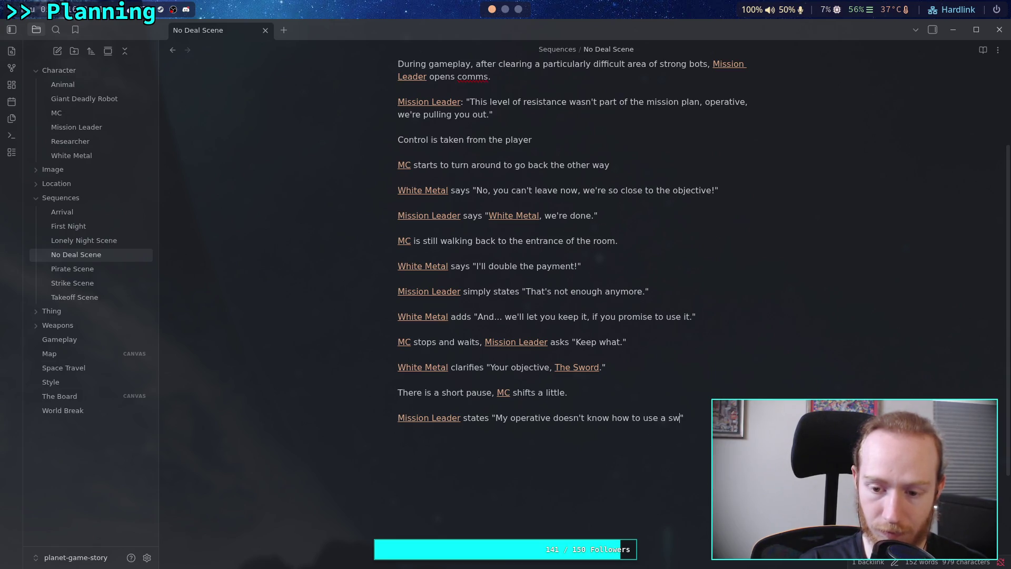
key(End)
key(Return)
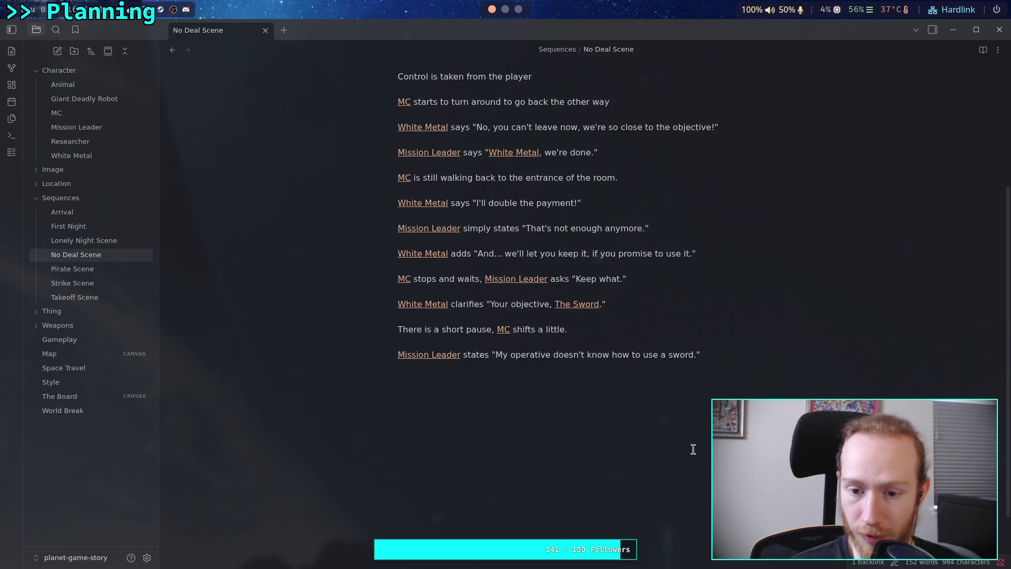
key(Return)
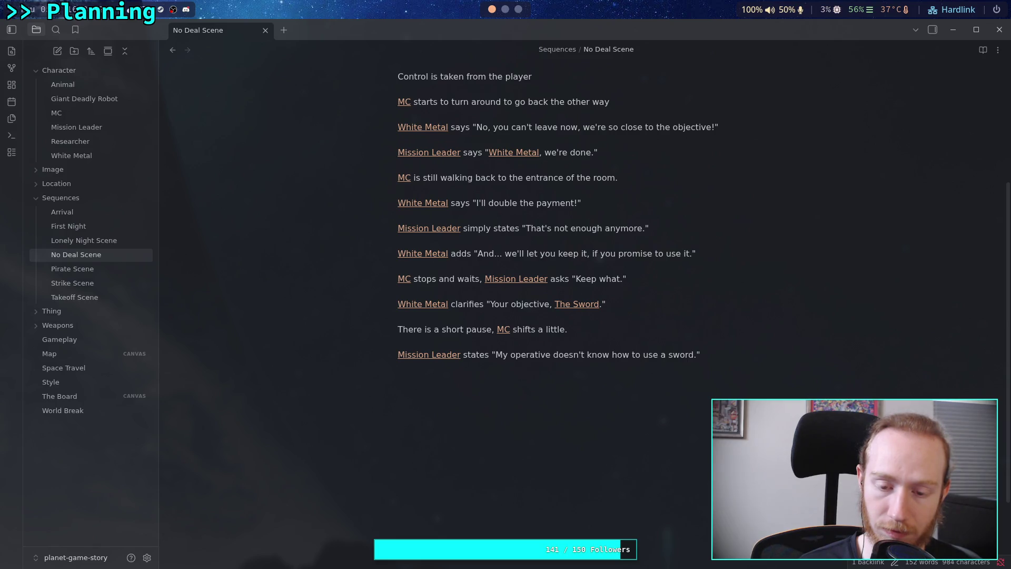
- Add 'He knows he is lying.' after the sword sentence and move it onto its own line
click(720, 353)
text(Hi is lyin)
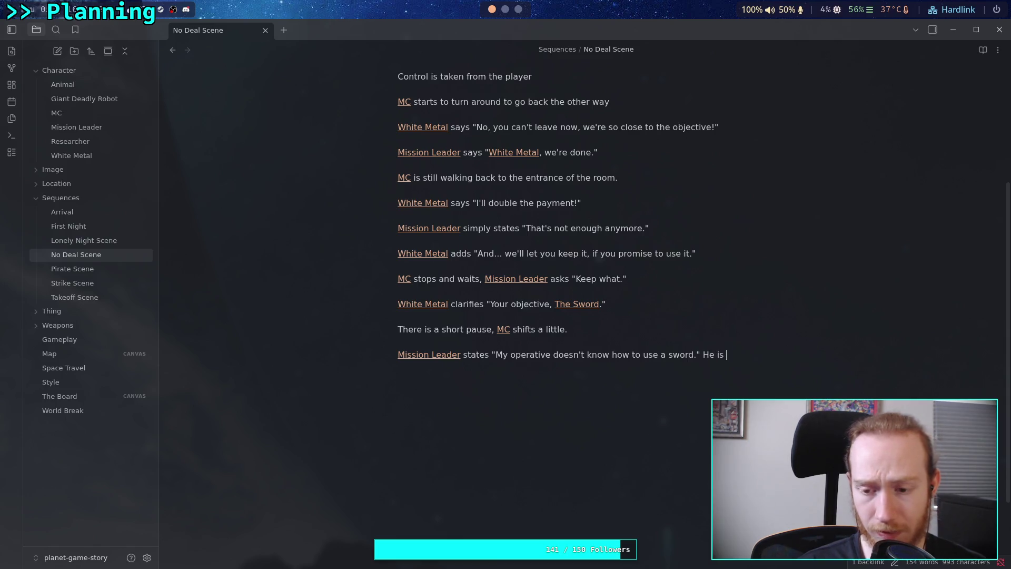
text(g)
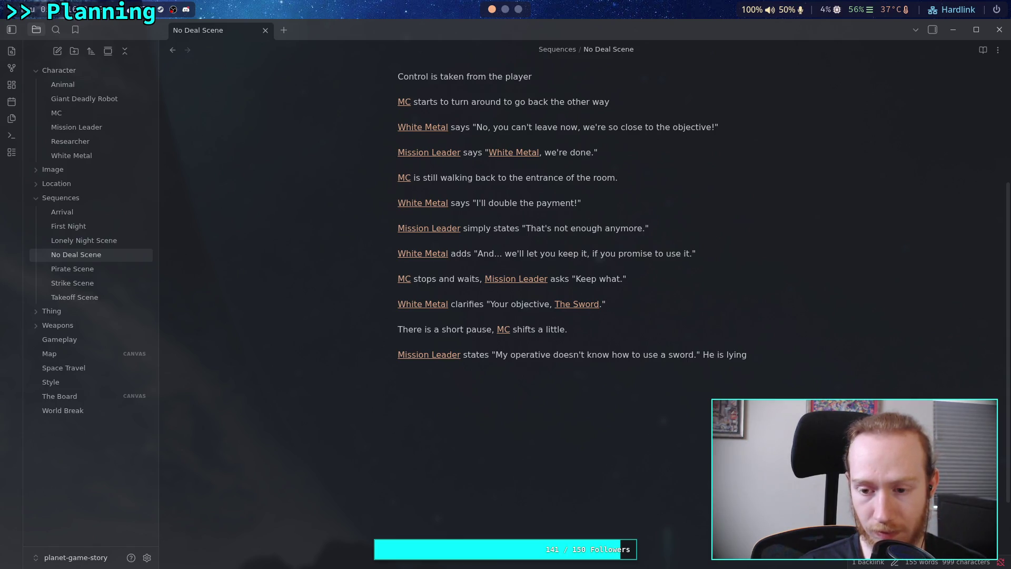
key(BackSpace)
key(BackSpace)
key(BackSpace)
text(knows)
text( he is l)
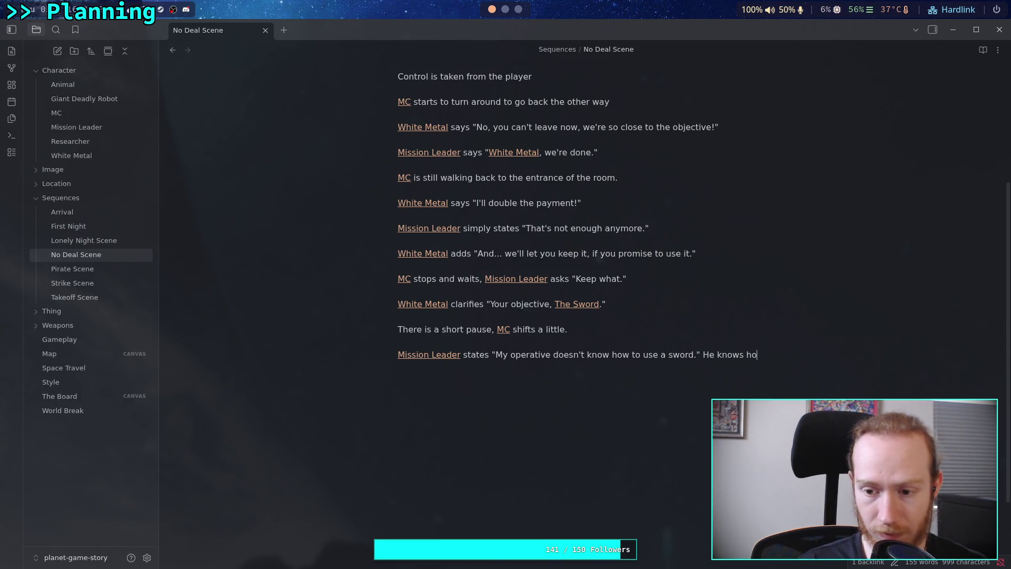
text(ying.)
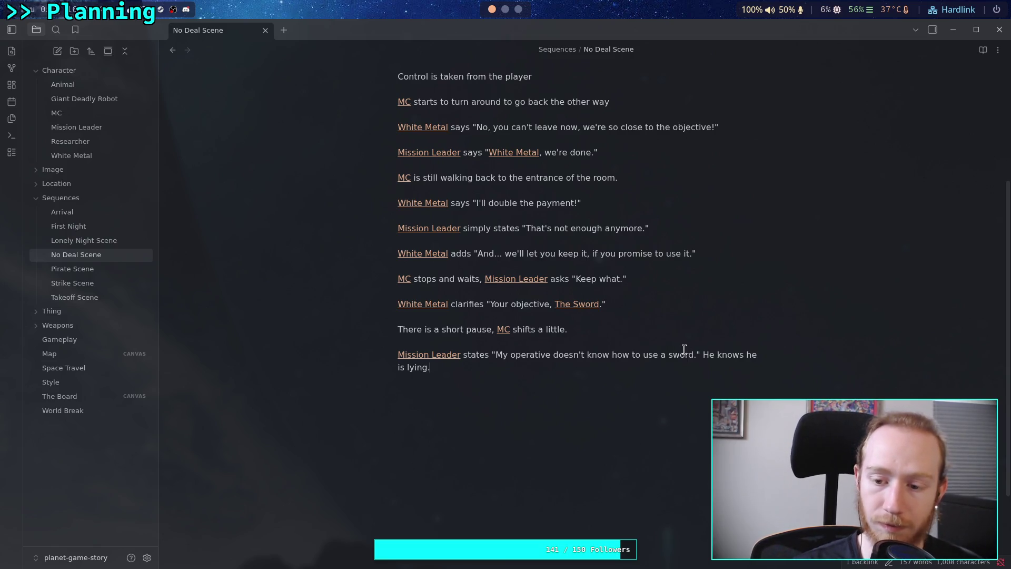
click(704, 355)
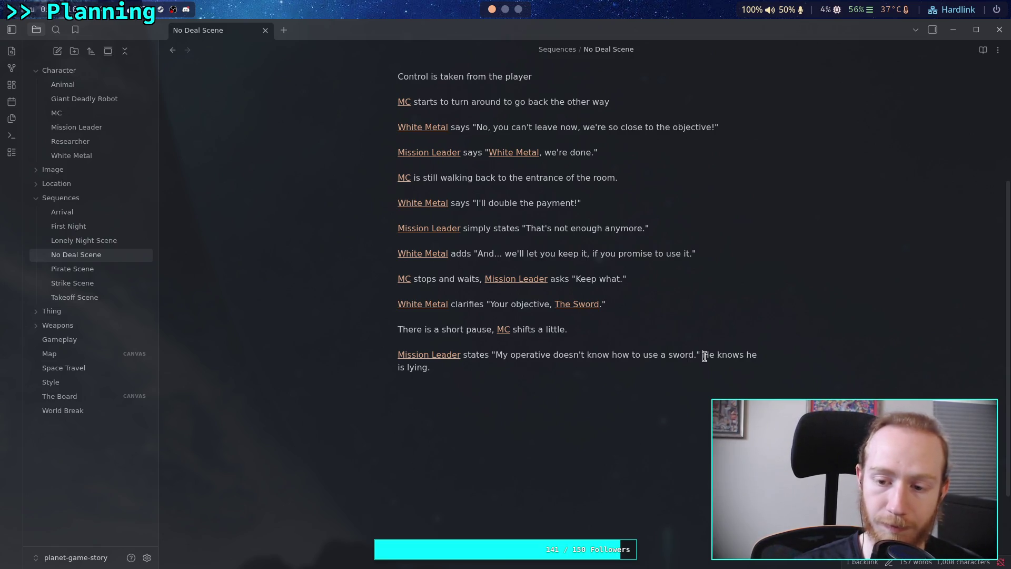
key(BackSpace)
key(Return)
click(569, 408)
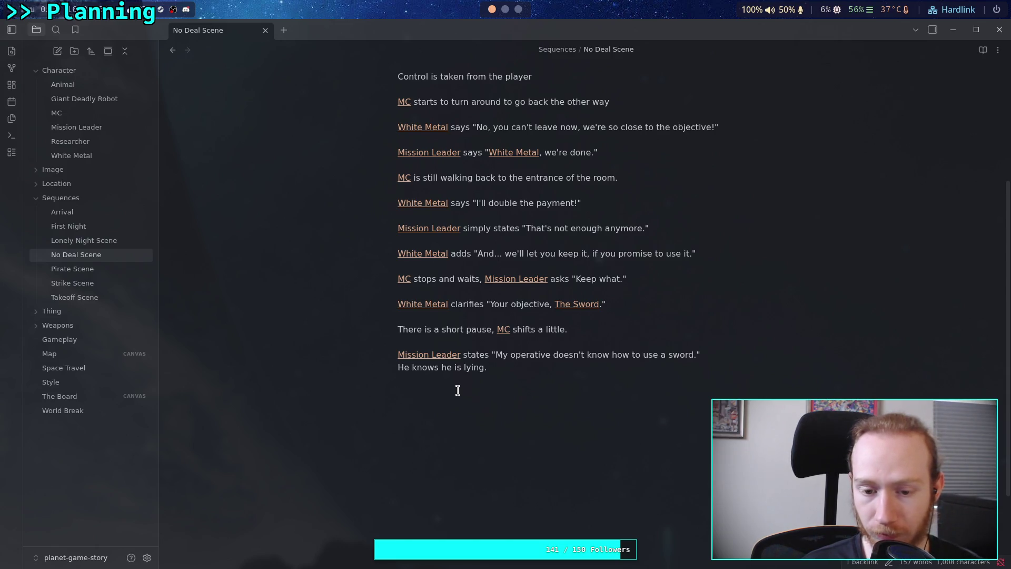
- Write '[[White Metal]] says "You don't know? Of course he know how to use a sword!"' and start a new line
text([[wh)
key(Return)
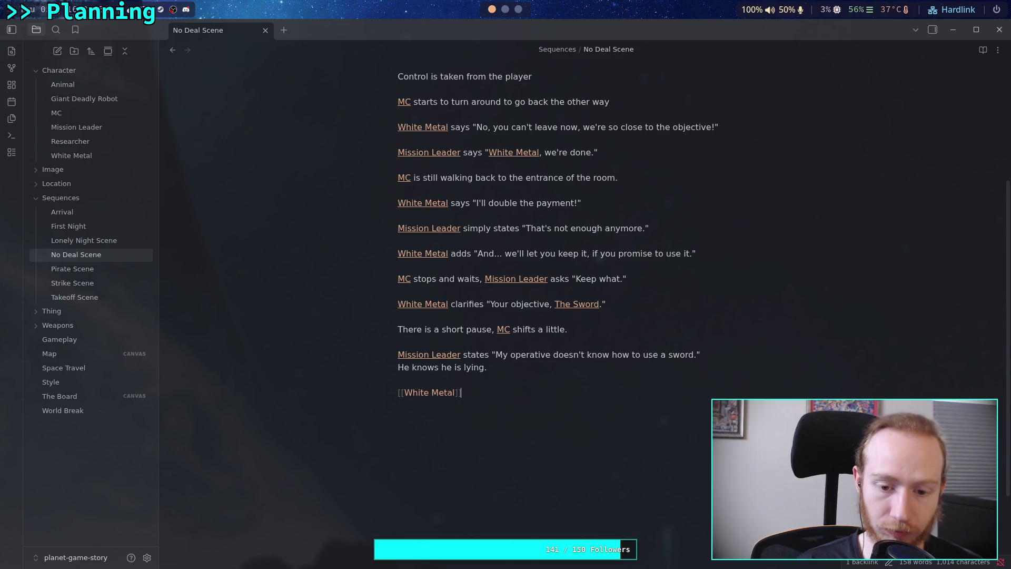
key(Return)
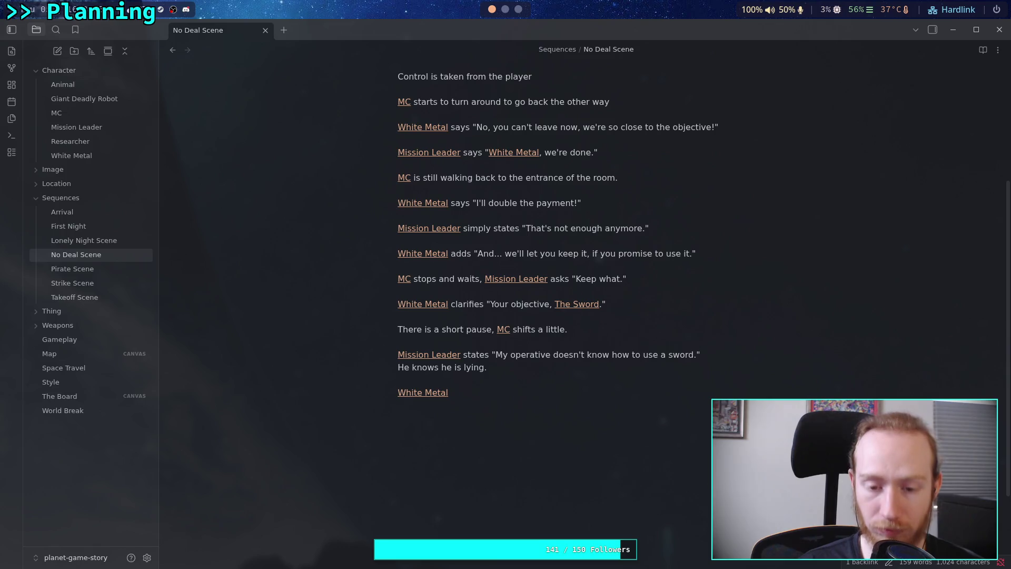
text( says ")
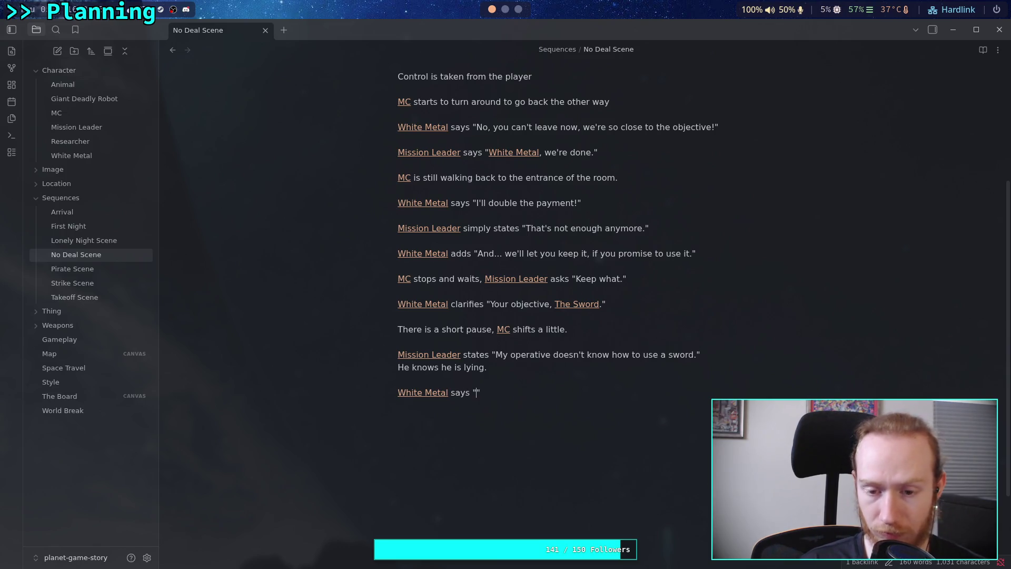
text(Well, of g)
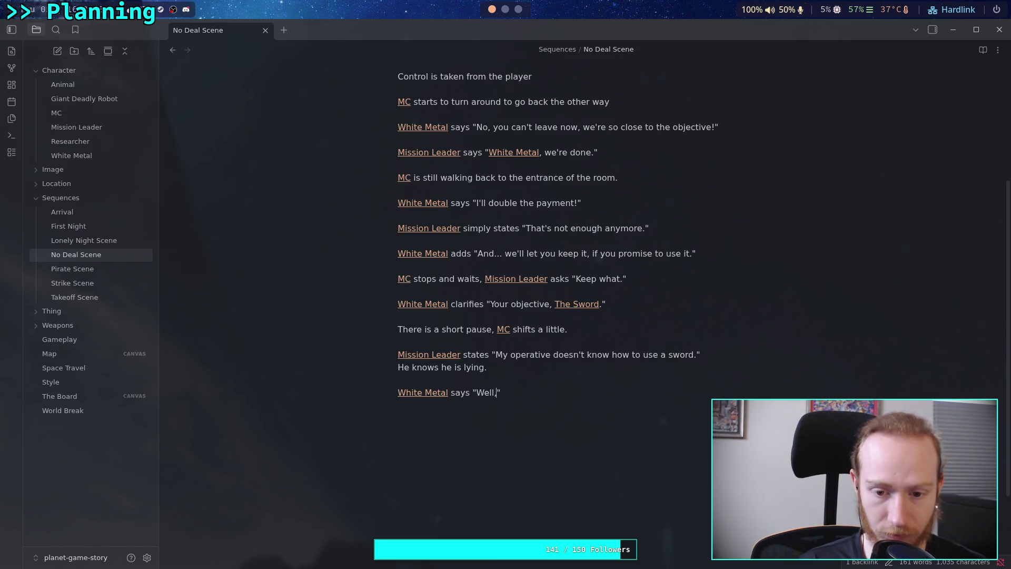
key(BackSpace)
text(course he)
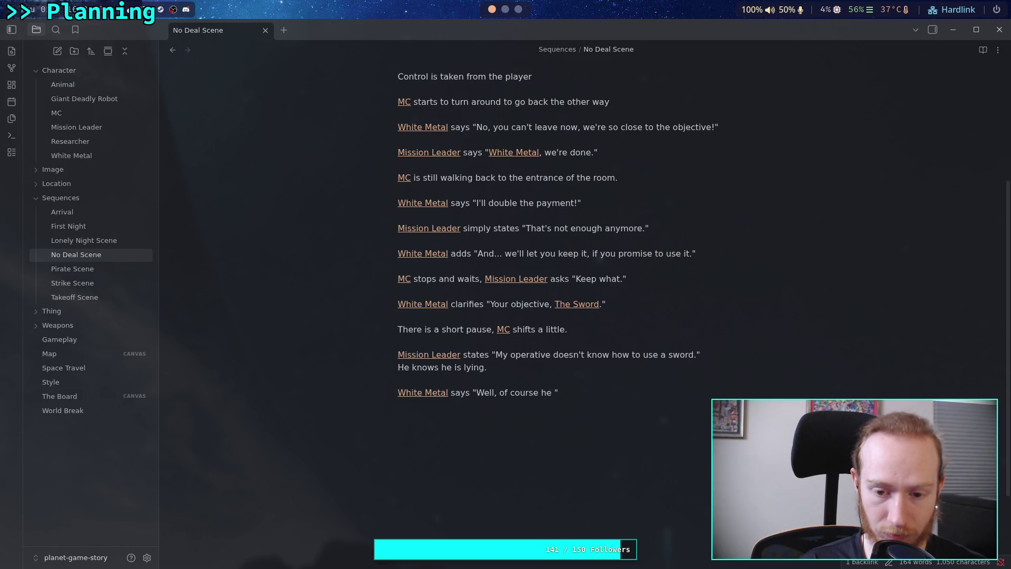
key(BackSpace)
key(BackSpace)
key(BackSpace)
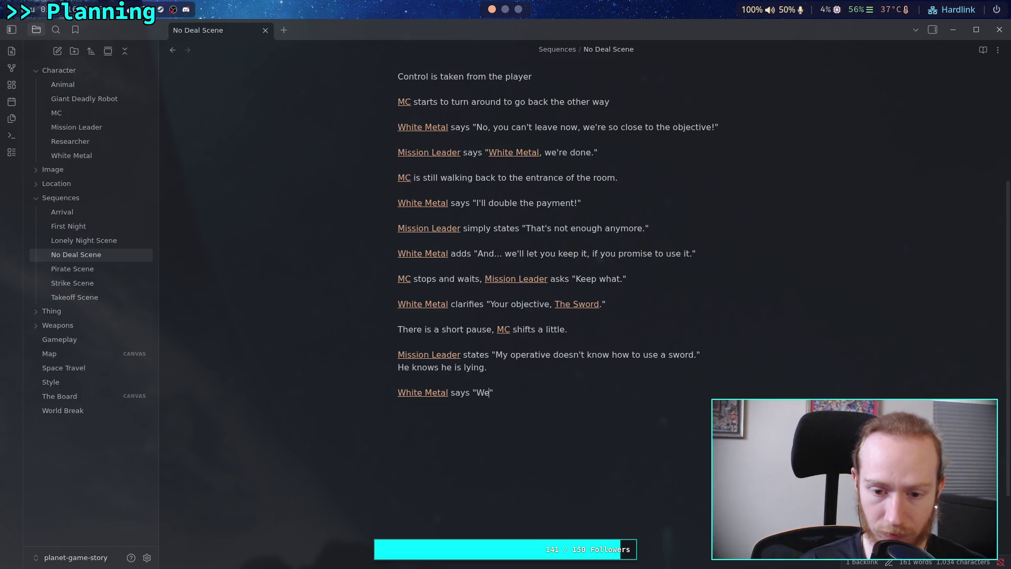
text(You don't )
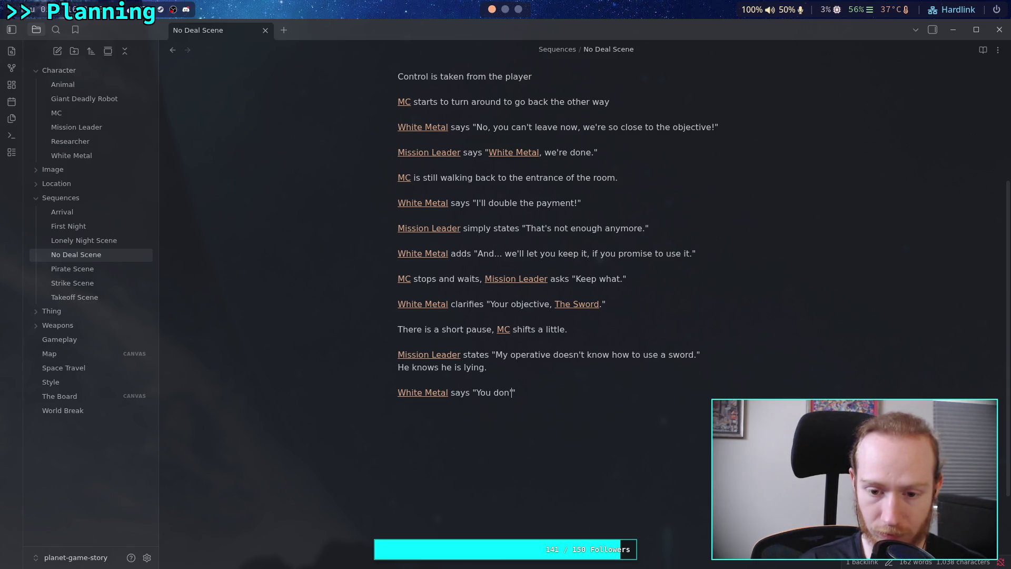
text(know? )
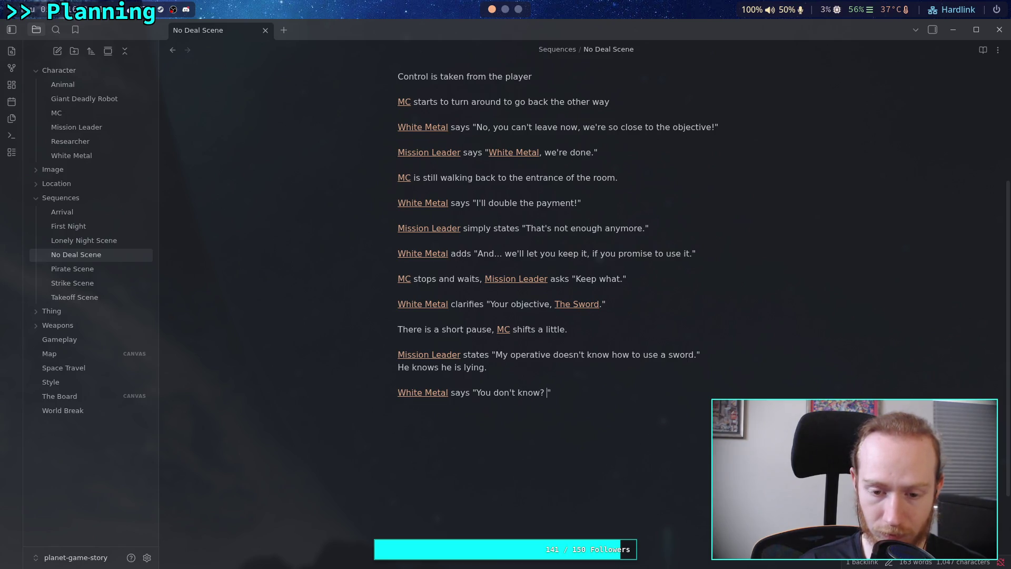
text(Of coure)
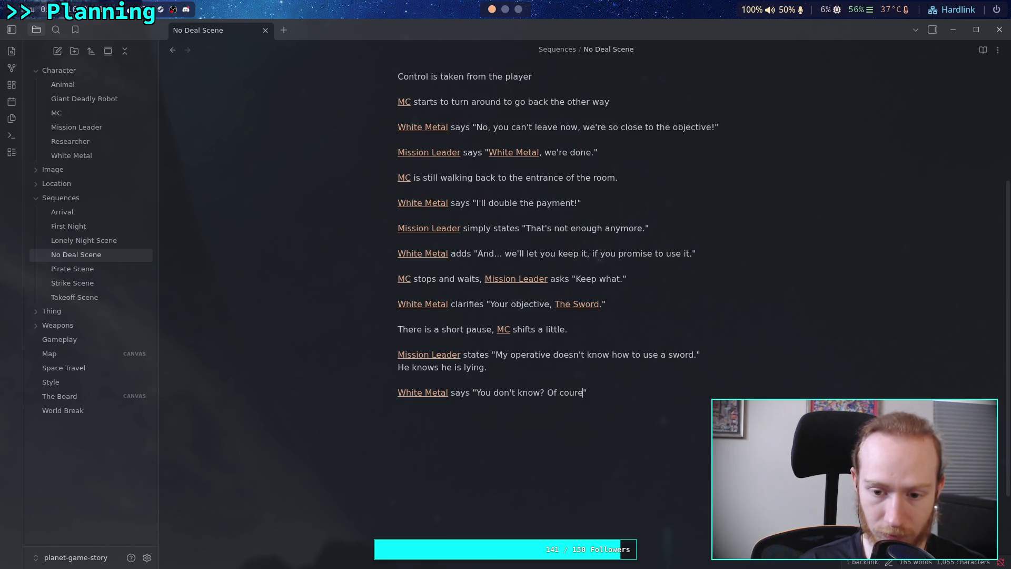
key(BackSpace)
key(BackSpace)
text(se )
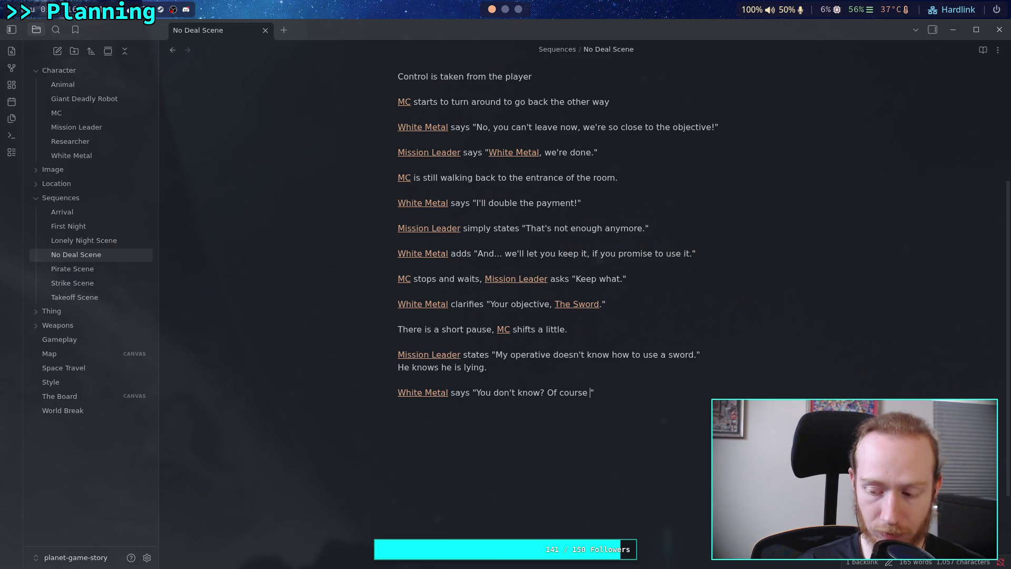
text(he know ho)
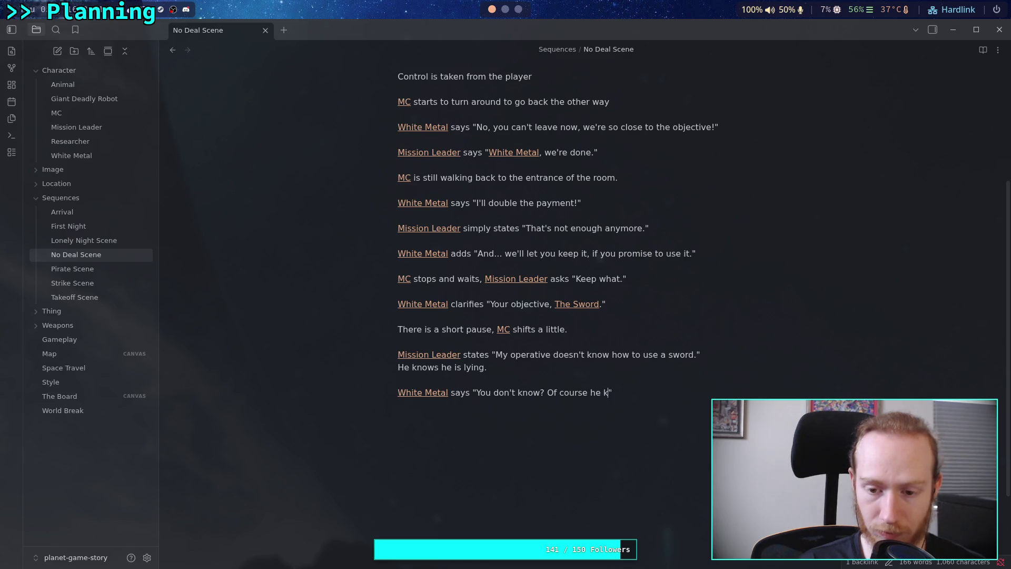
text(w to use a)
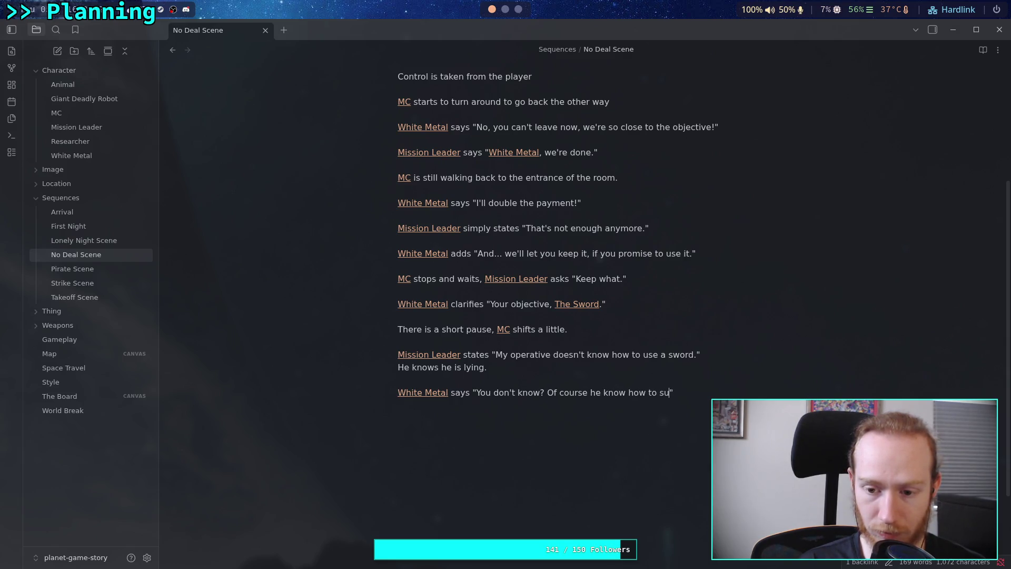
text( sword!)
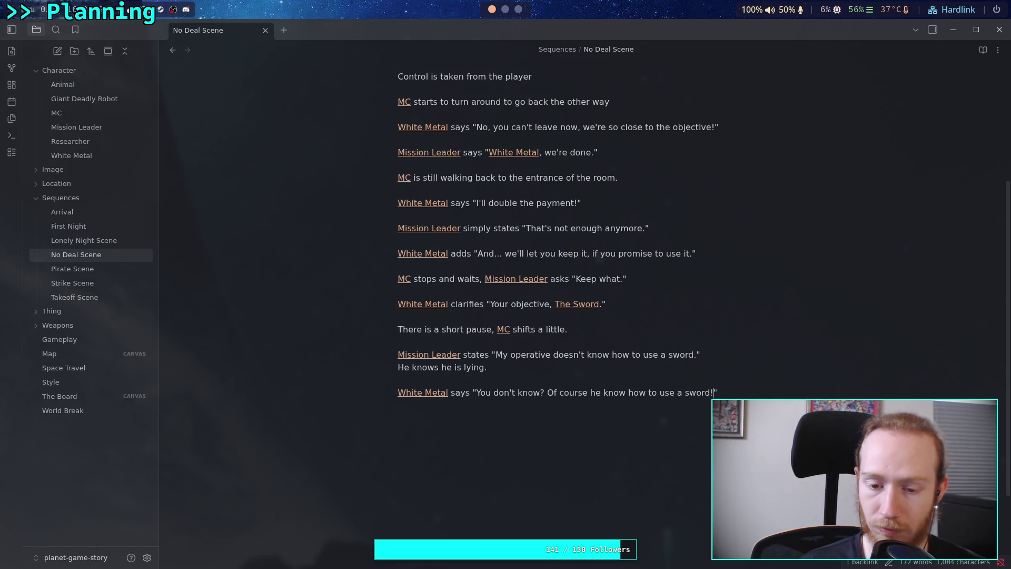
key(End)
key(Return)
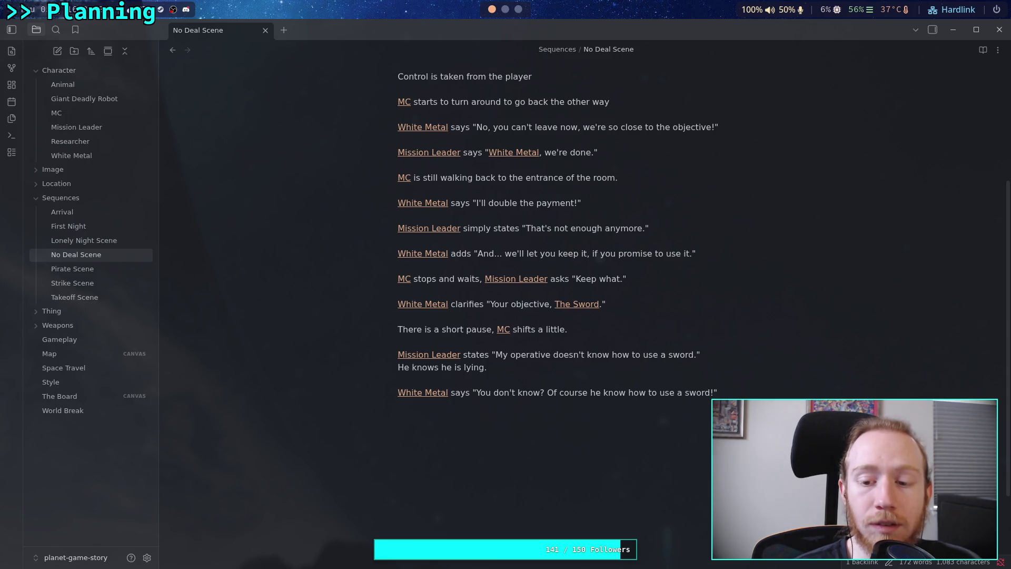
- Insert 'He trained in (some very specific detail). It says so on his profile.' inside White Metal's quote
click(715, 392)
text(He trained )
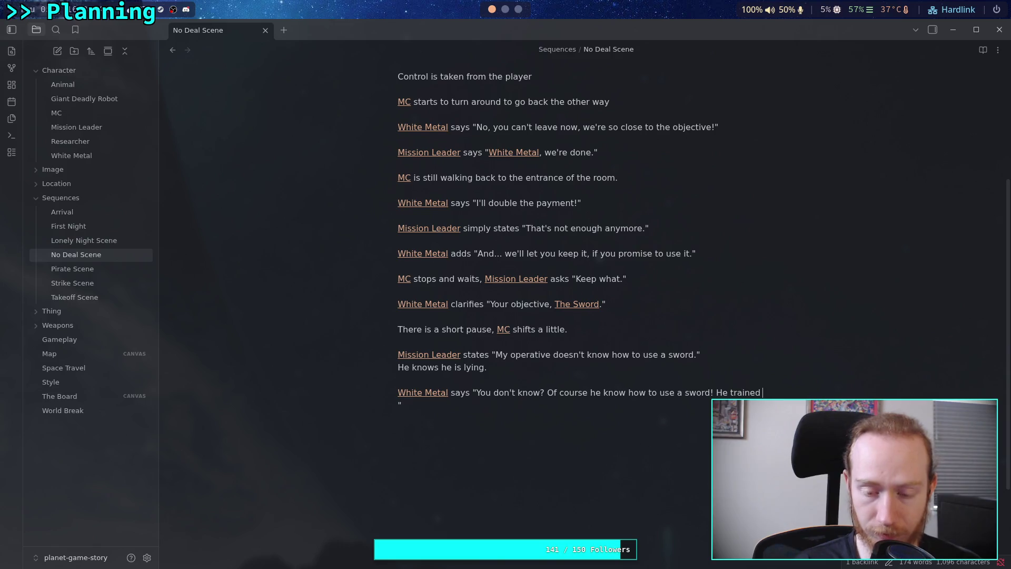
text(in)
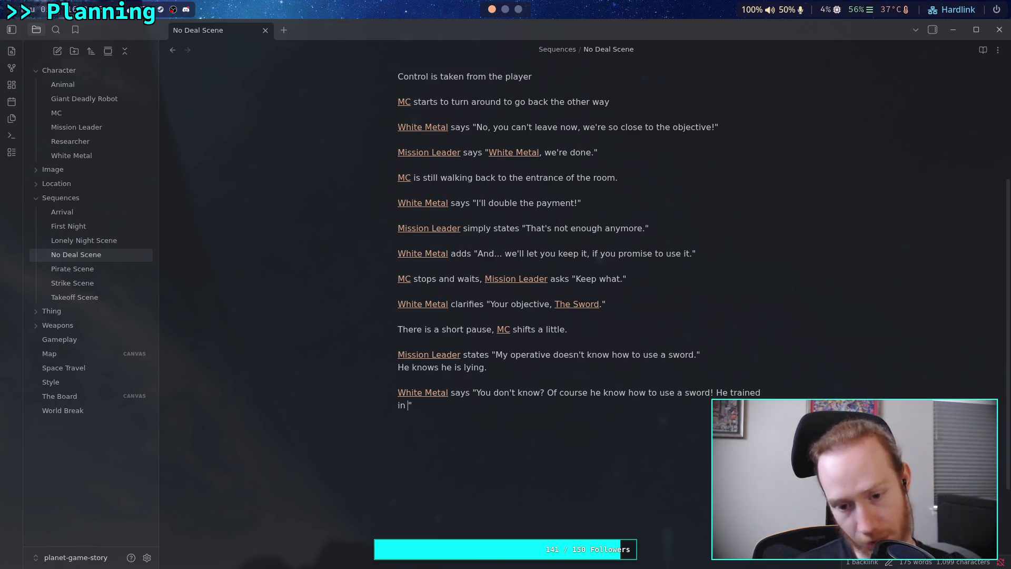
text((some very specific detail)
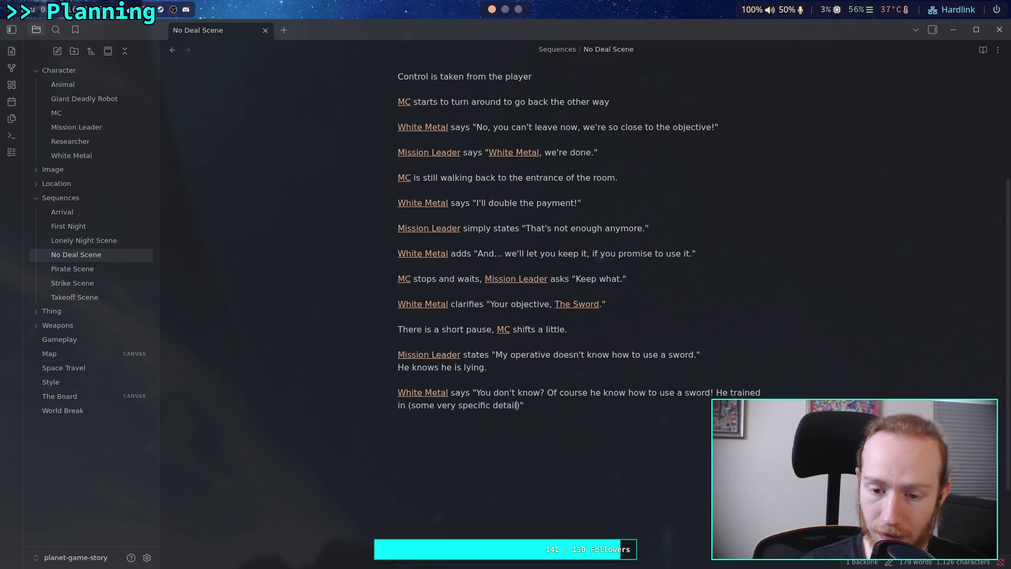
text(). I)
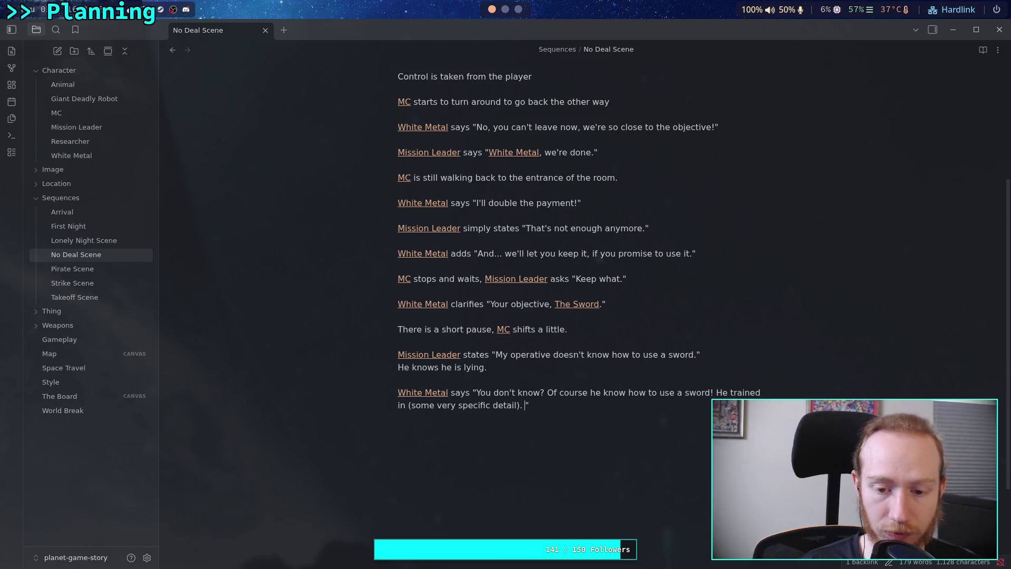
text(t says so on)
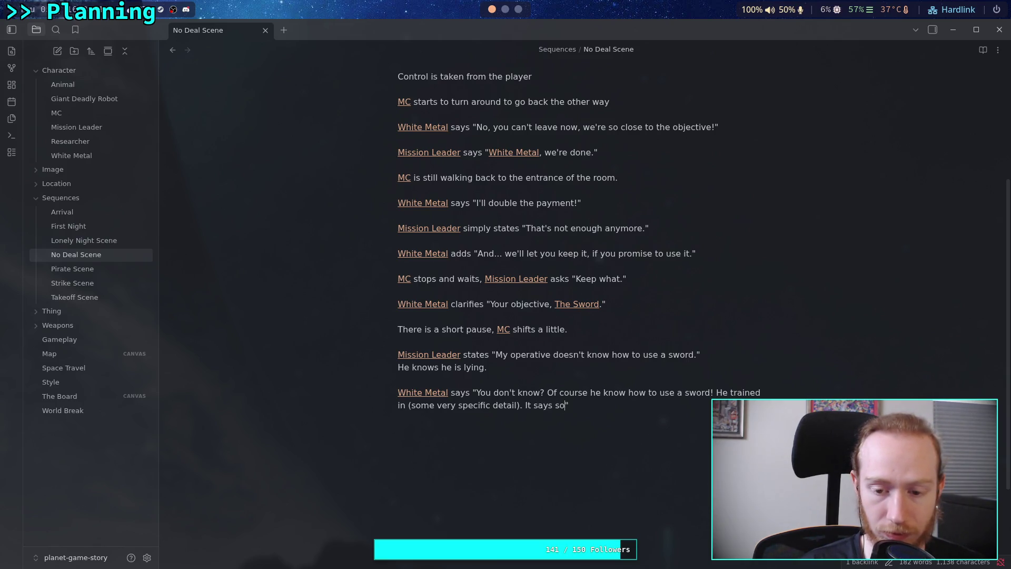
text( his profule)
key(BackSpace)
key(BackSpace)
key(BackSpace)
text(ile.)
key(End)
key(Return)
key(Return)
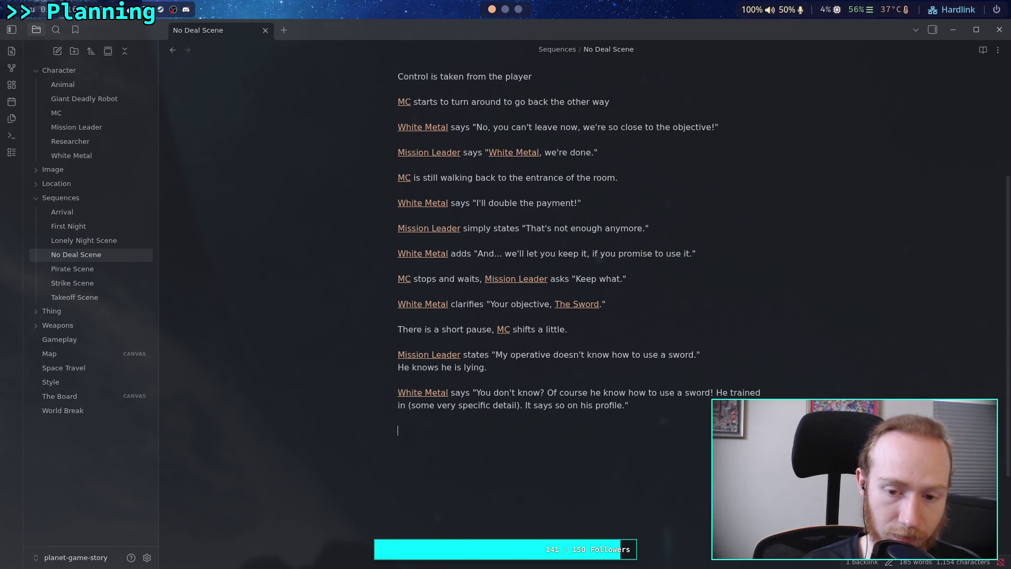
- Start an empty [[ ]] link on the blank line below White Metal's reply
click(398, 430)
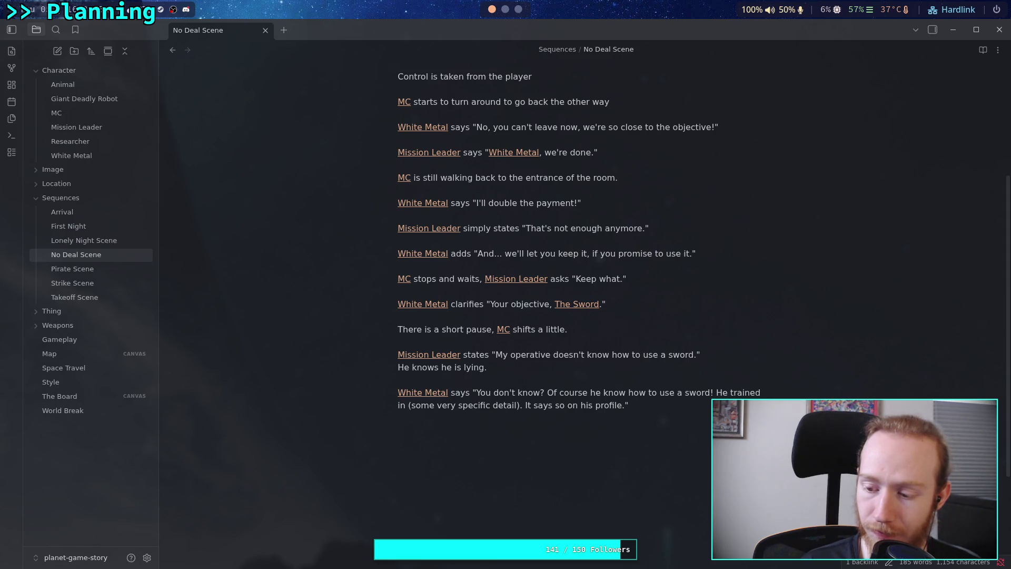
text([[)
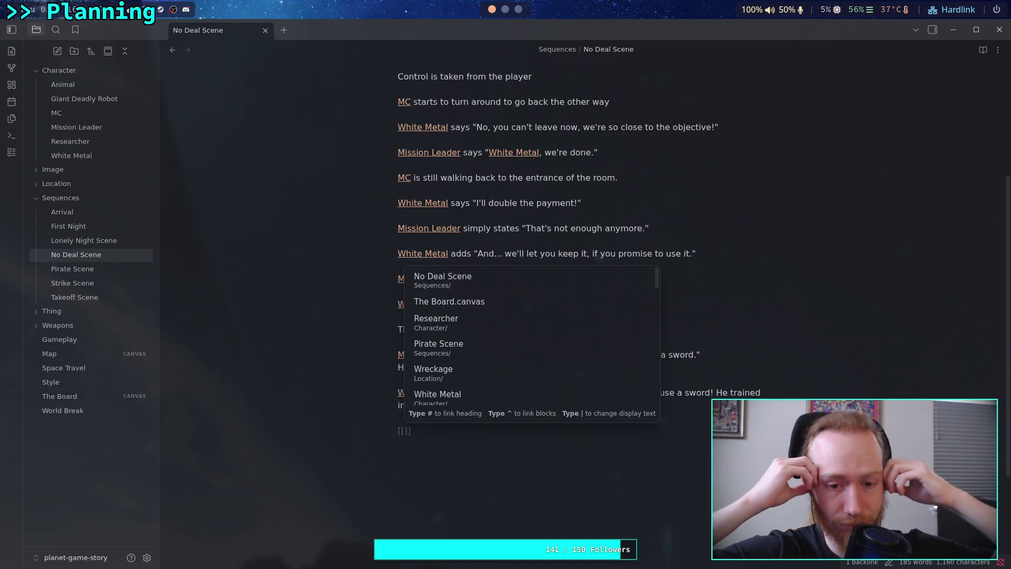
- Complete the link as [[MC]] followed by a space, then reread the earlier exchange
text(MC)
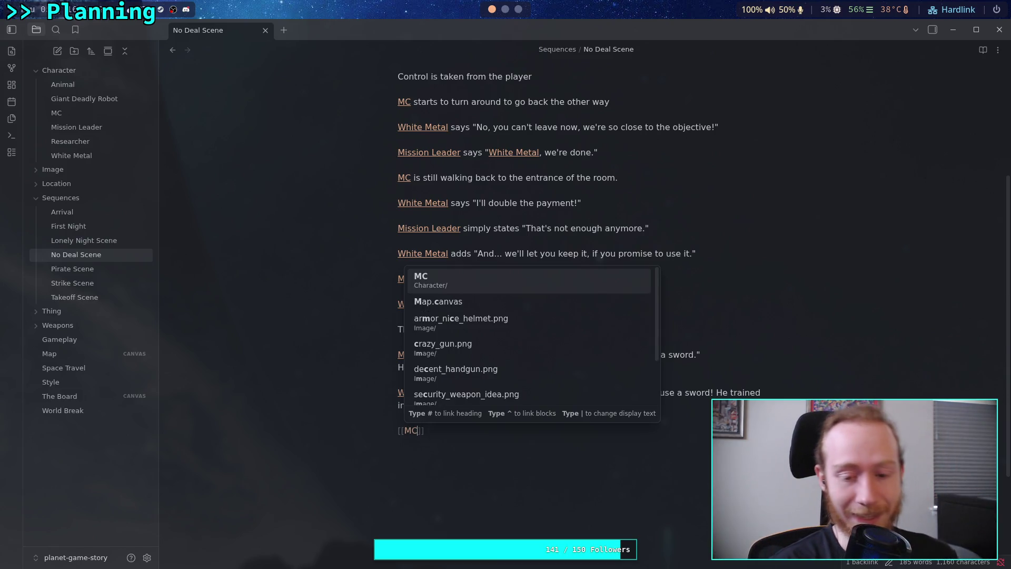
key(Return)
key(Return)
key(BackSpace)
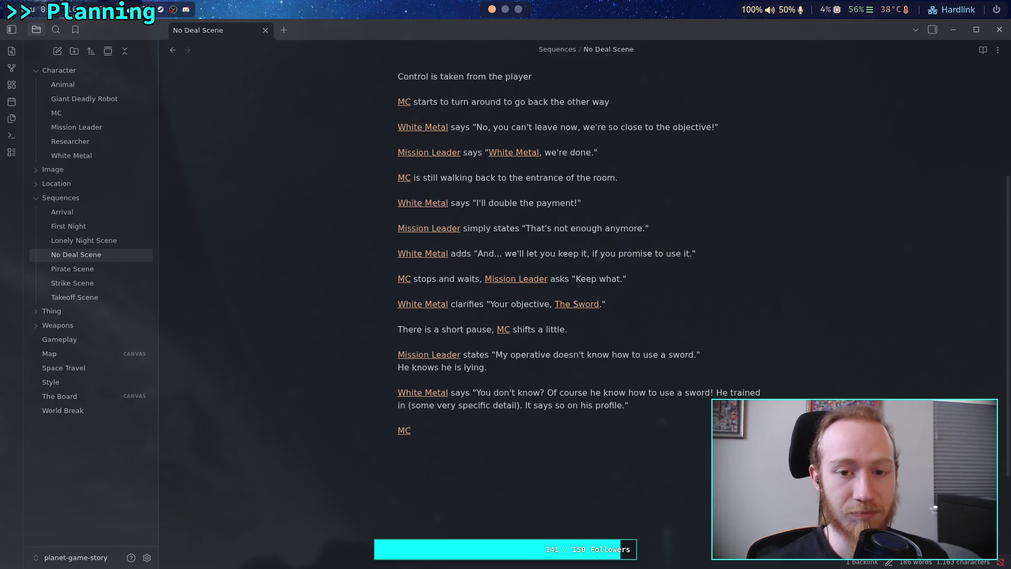
mouse_move(421, 102)
mouse_down()
mouse_move(526, 163)
mouse_move(553, 215)
mouse_up()
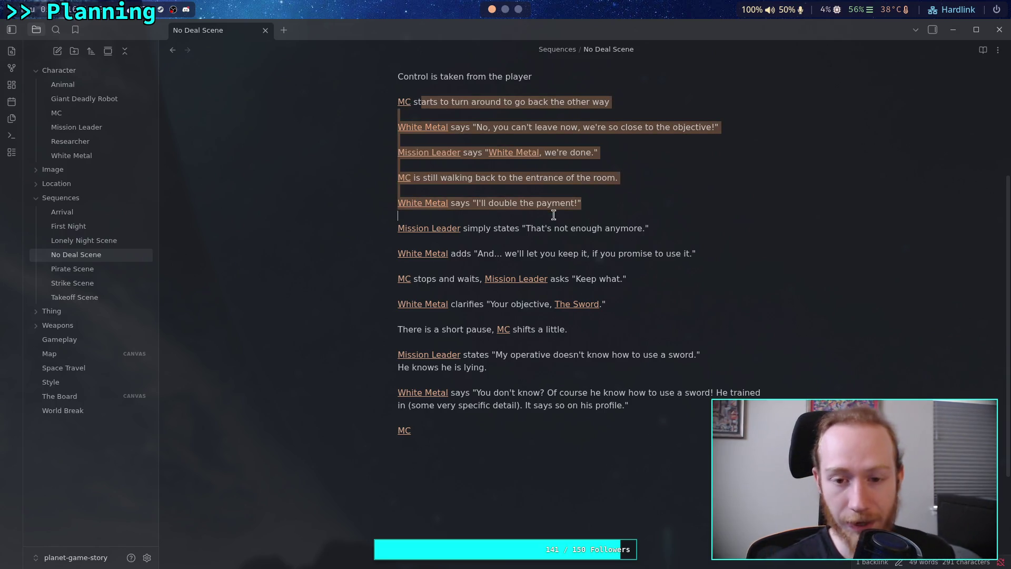
click(554, 215)
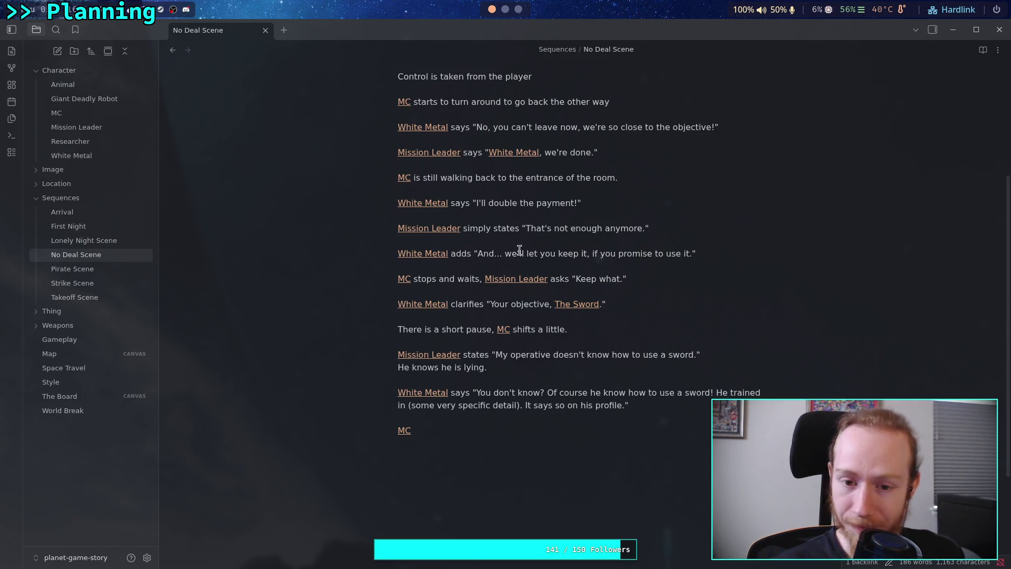
click(457, 441)
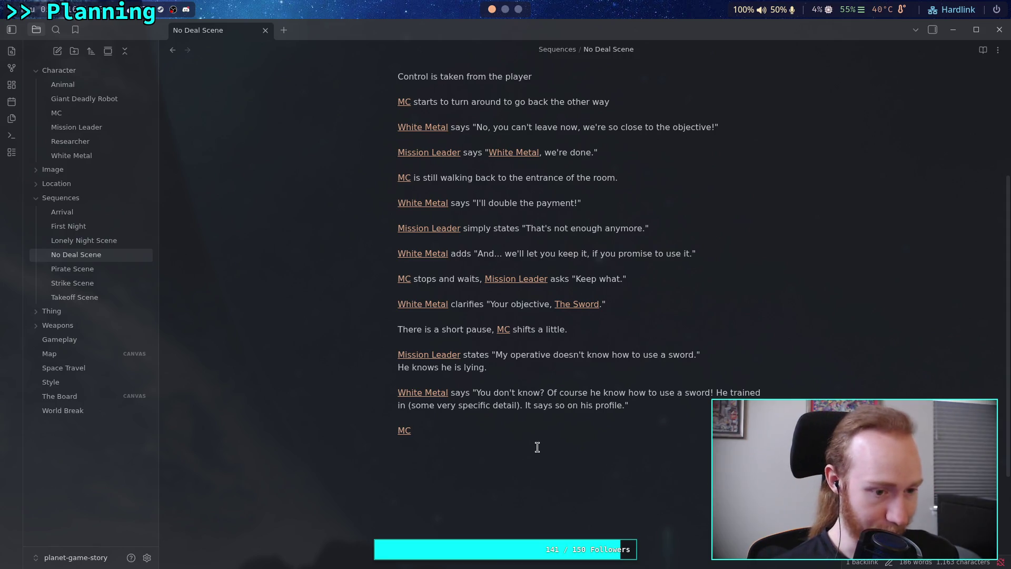
drag(509, 369, 389, 365)
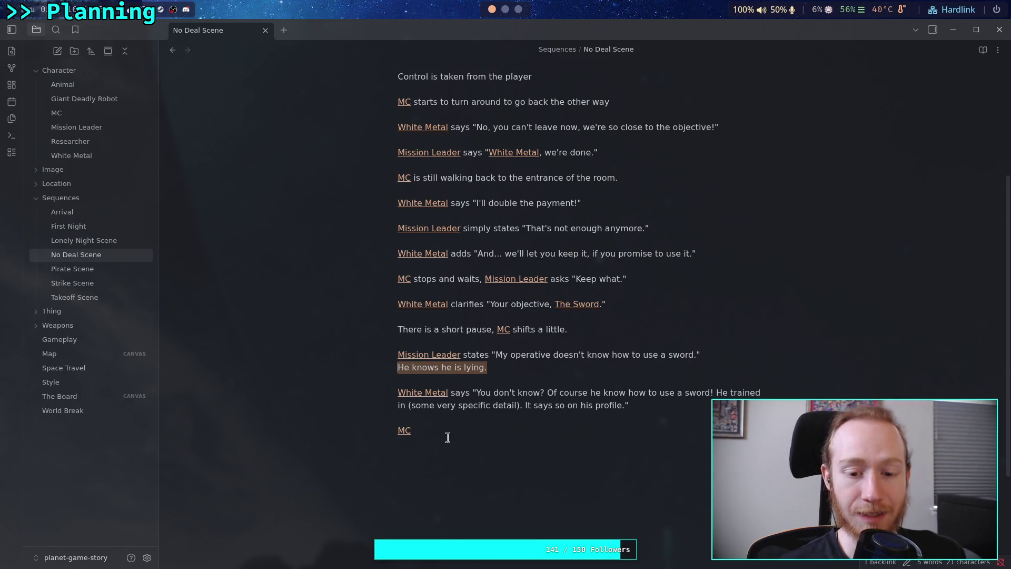
click(467, 430)
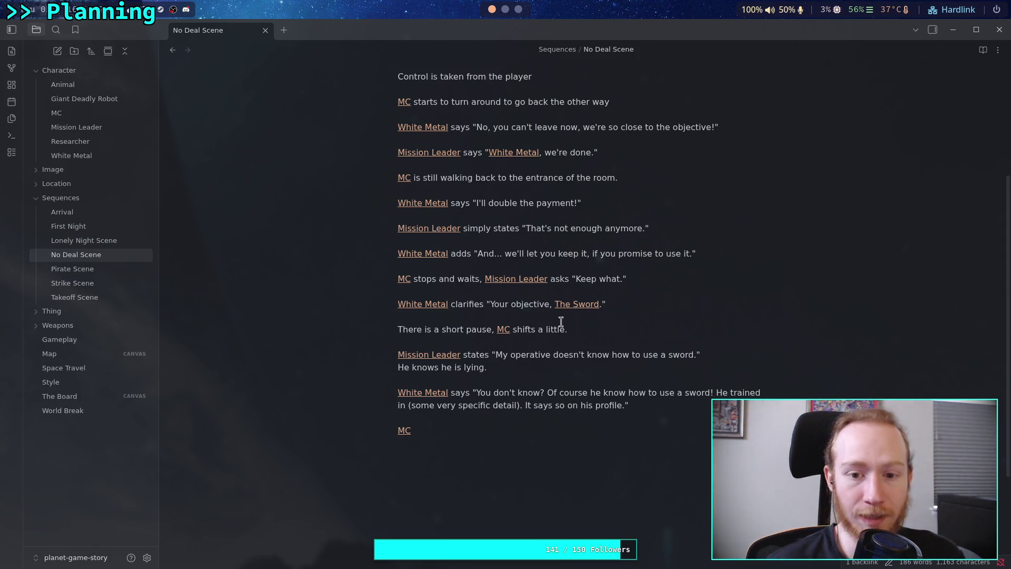
- Reread the dialogue from 'I'll double the payment!' down to White Metal's 'Your objective' line
drag(606, 203, 472, 200)
drag(658, 230, 403, 230)
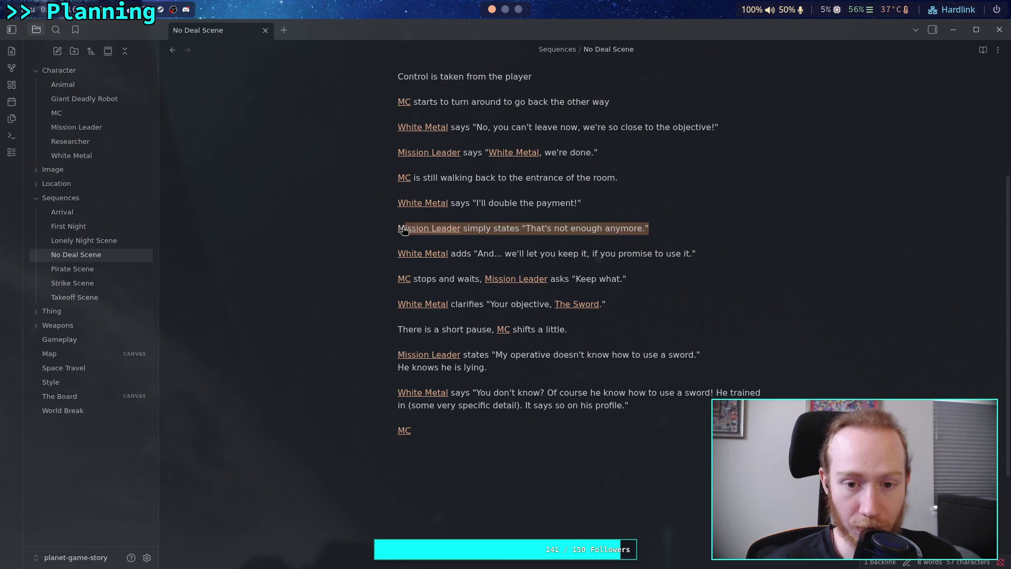
click(668, 257)
drag(707, 253, 461, 255)
click(427, 278)
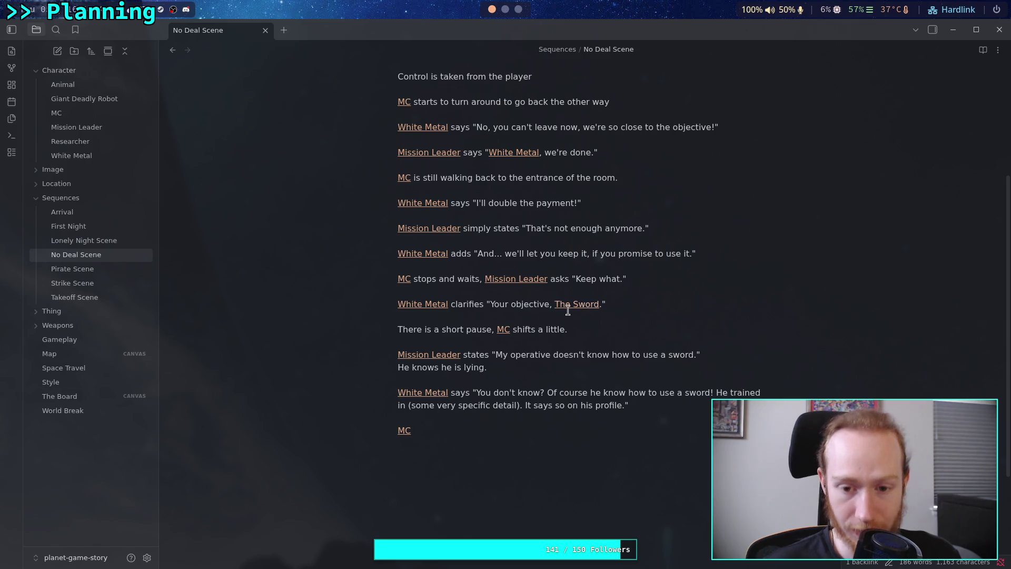
drag(493, 307, 547, 309)
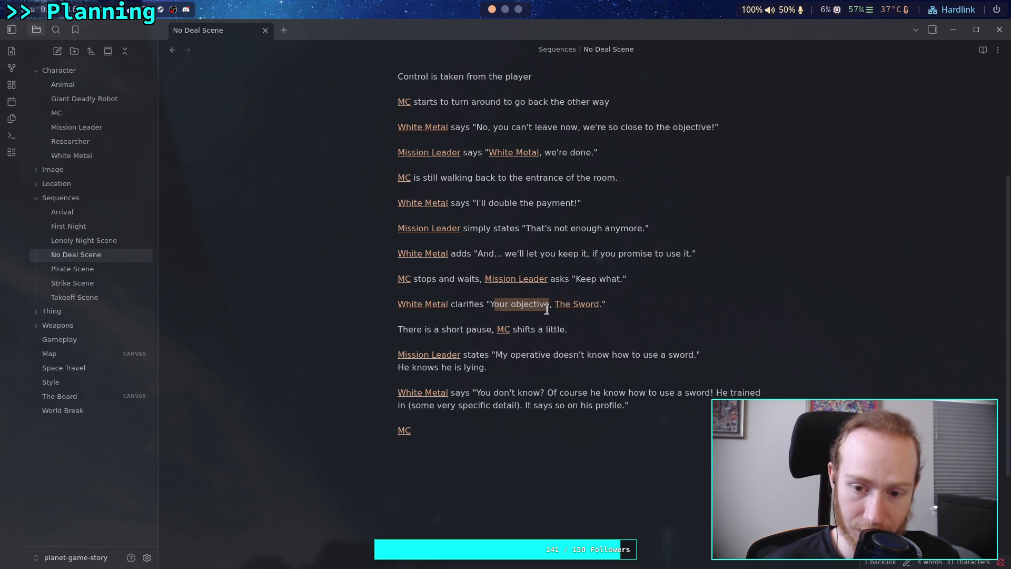
- Check The Sword note, then give its link in White Metal's line the alias 'a sword'
click(575, 304)
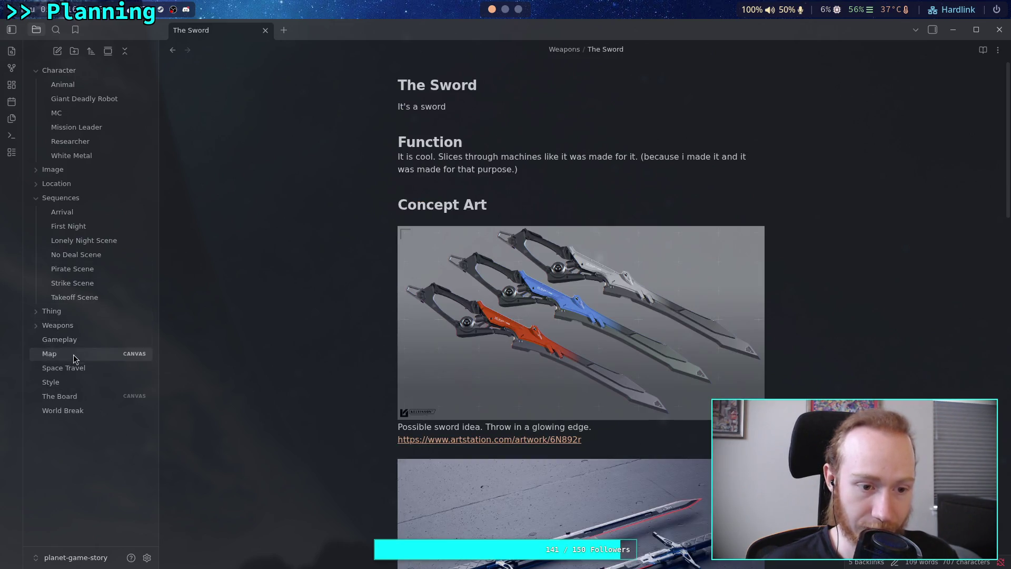
click(172, 53)
click(601, 339)
text(|a)
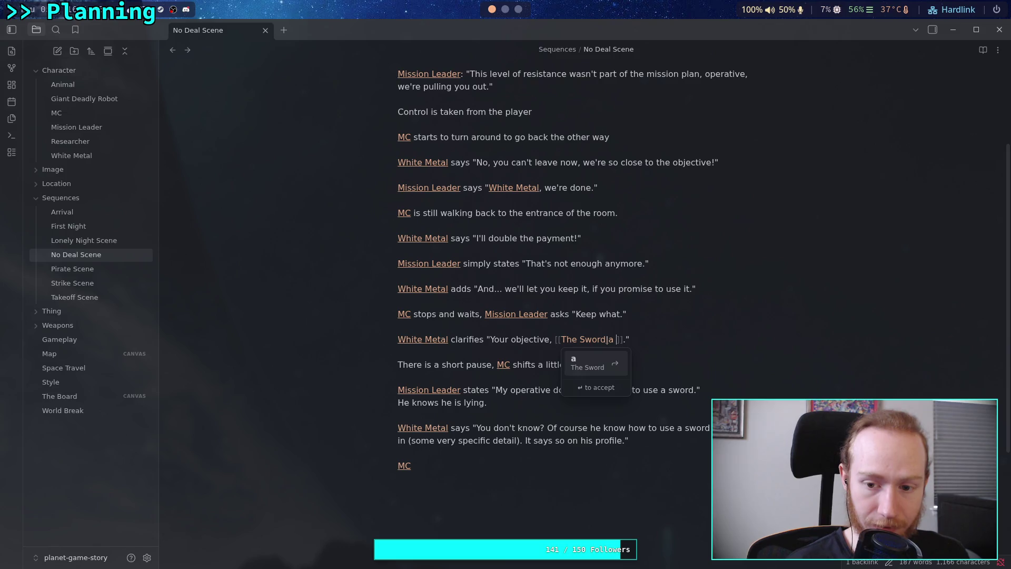
text(ord)
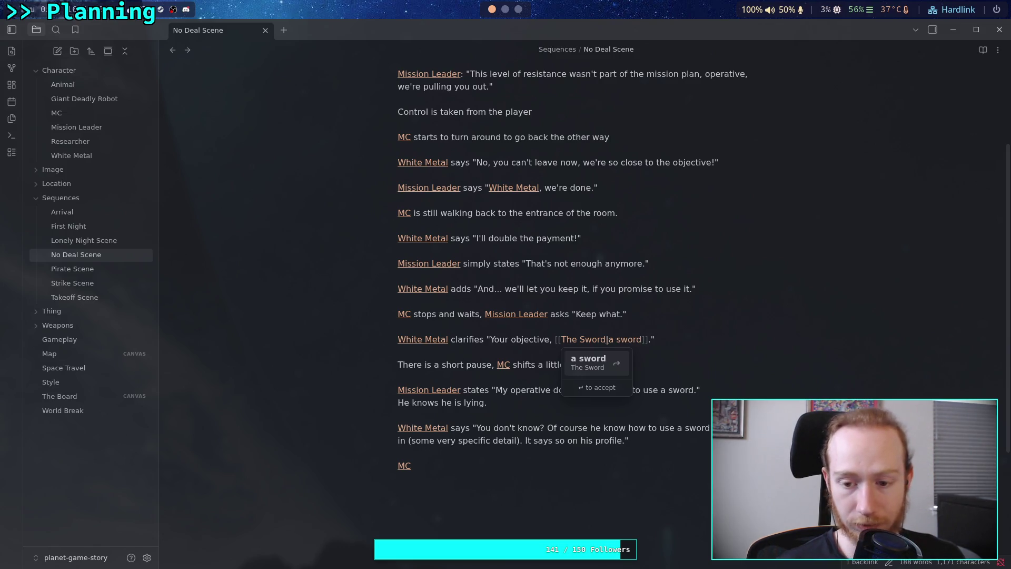
key(Return)
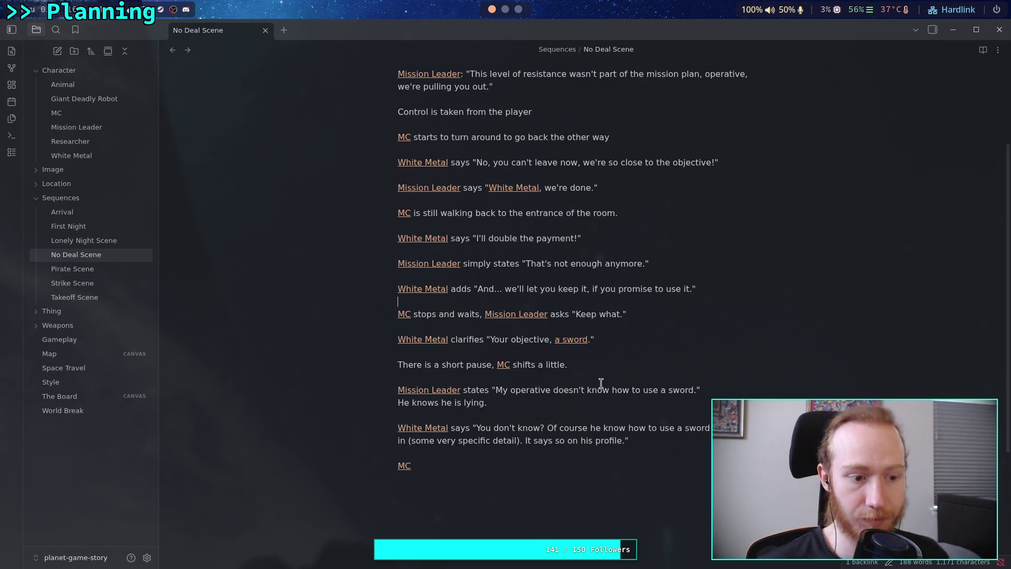
drag(591, 365, 468, 364)
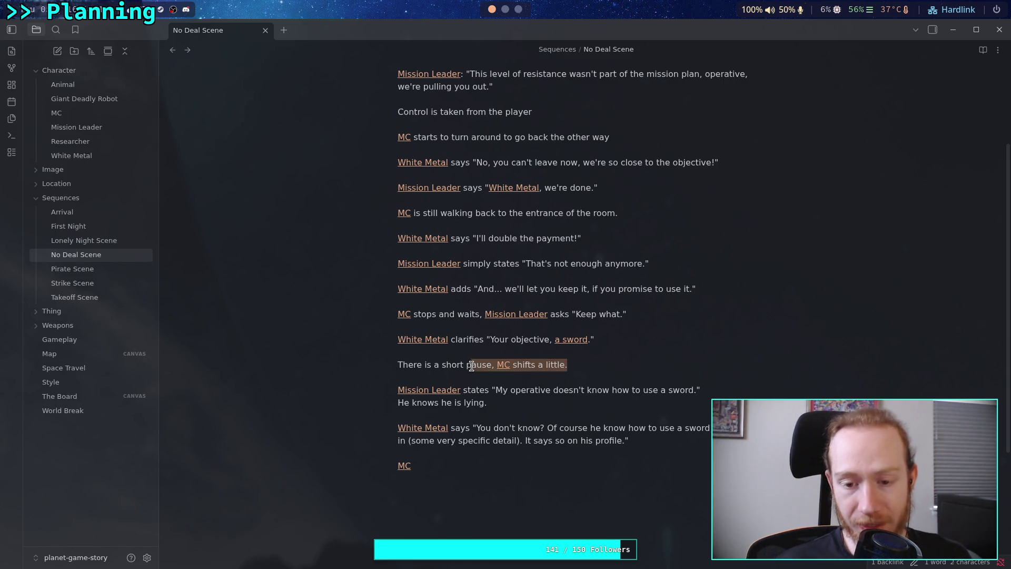
- Add '[[Mission Leader]] asks "What kind of sword?"' after the short pause line
click(604, 363)
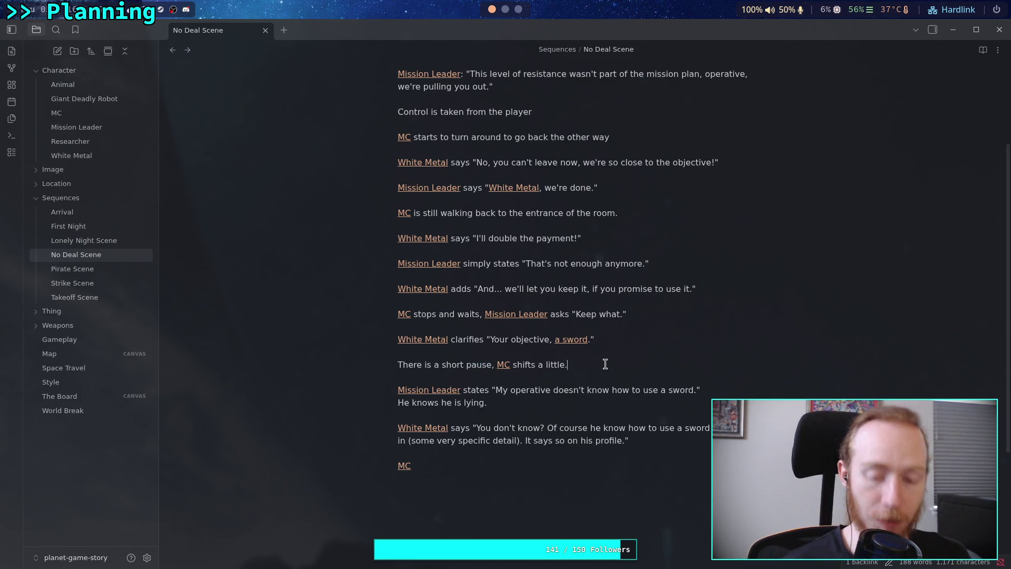
key(Return)
key(Return)
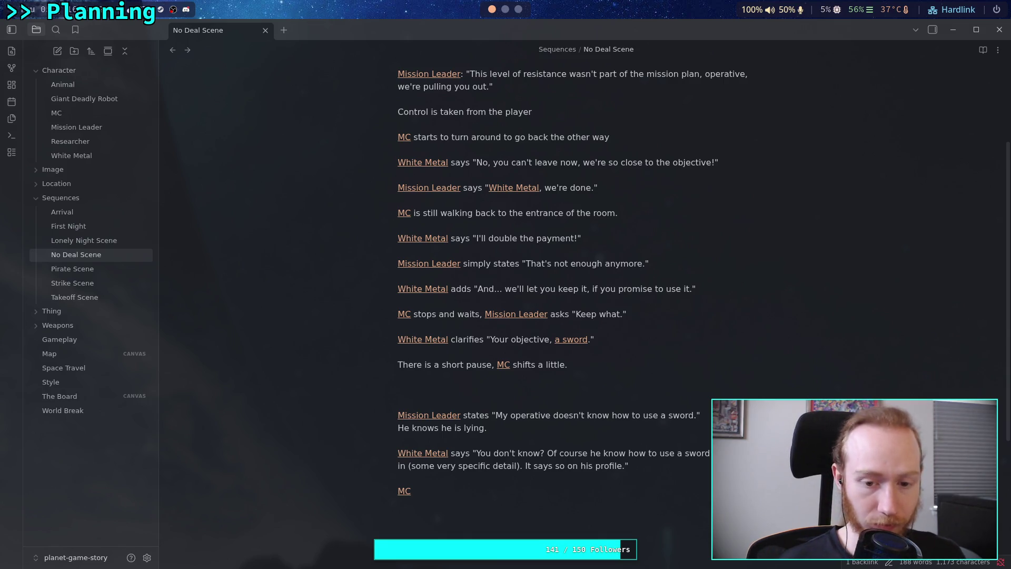
text([[mis)
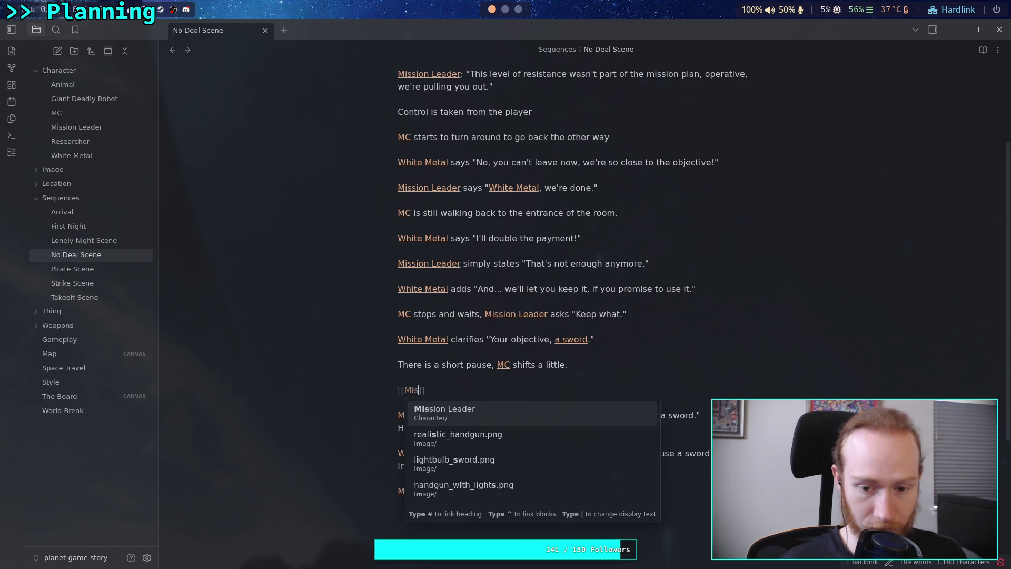
key(Return)
text(asks )
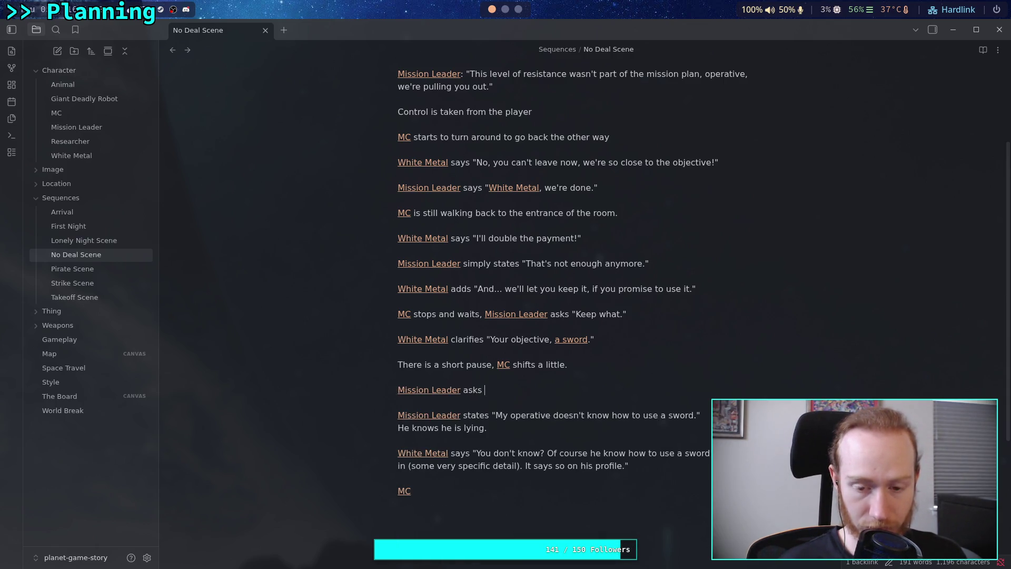
text("What kind)
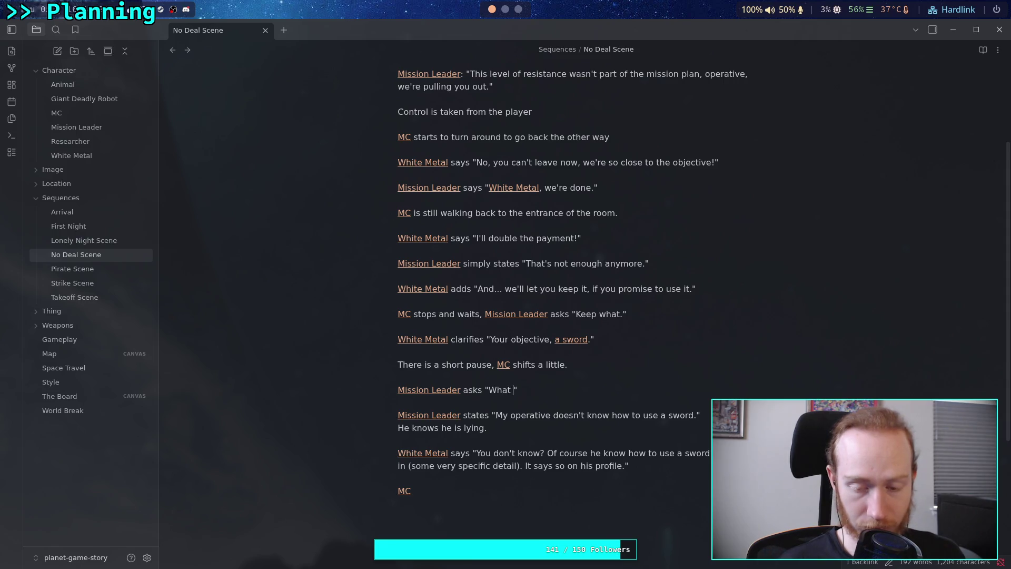
text( of s)
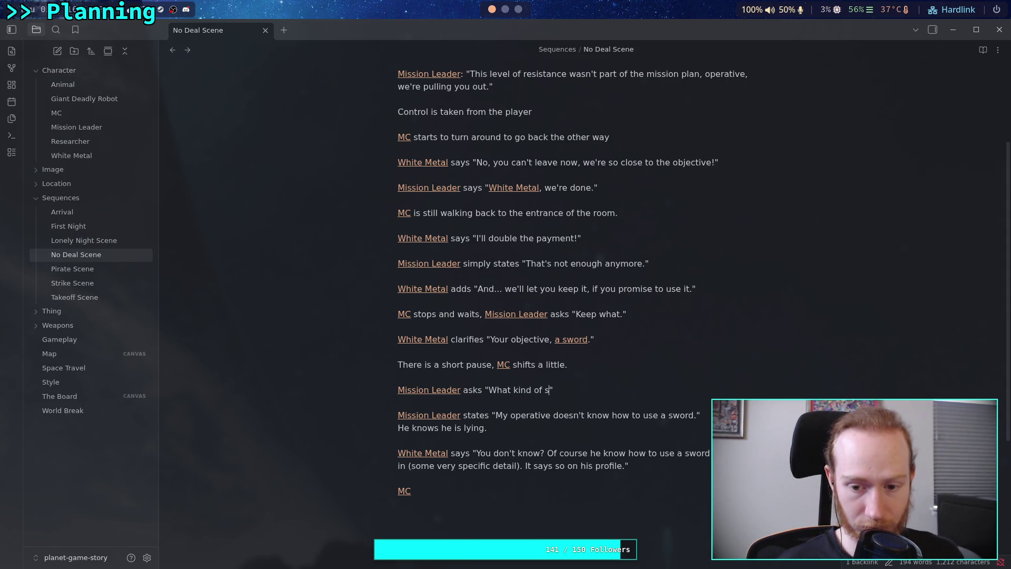
text(word)
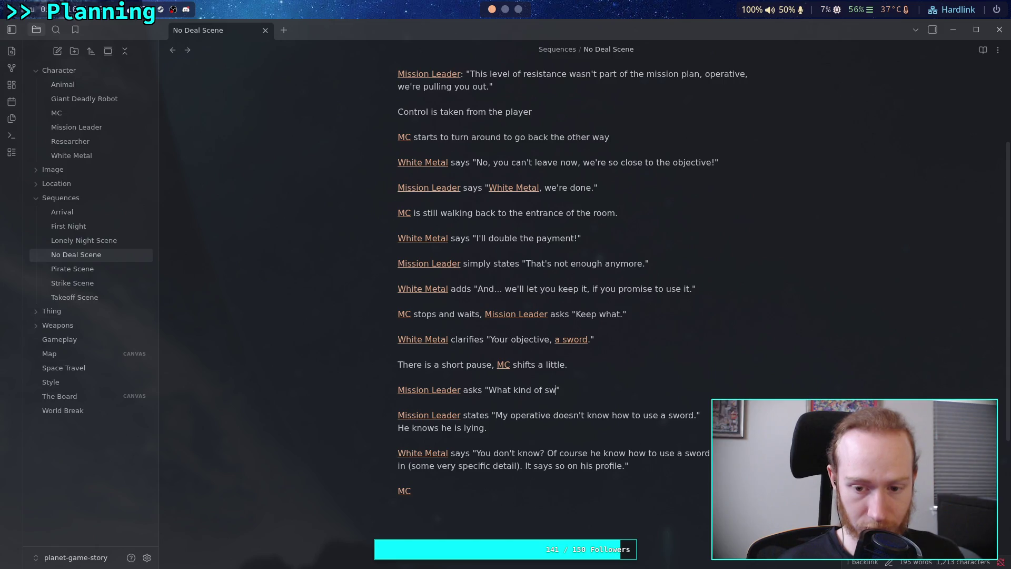
text(?)
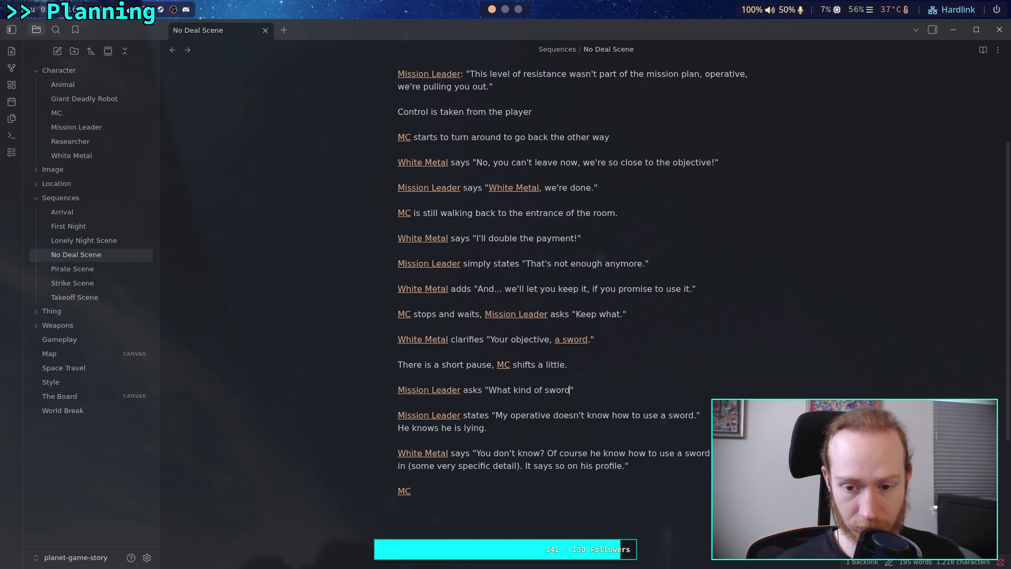
key(Return)
key(Return)
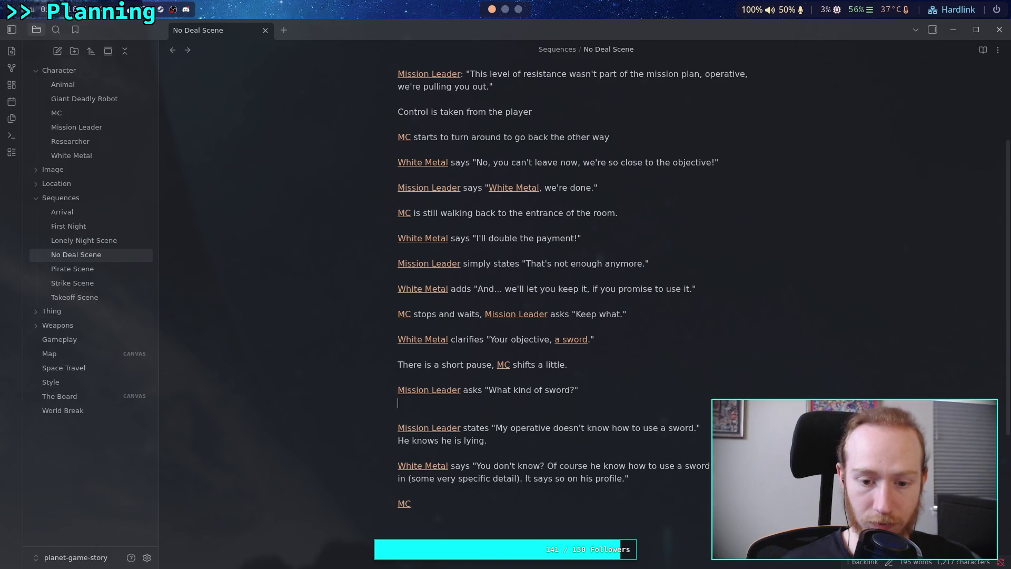
- Add '[[White Metal]] states "One that cuts metal like no other."' on the next line
text([[M)
key(BackSpace)
text(Whit)
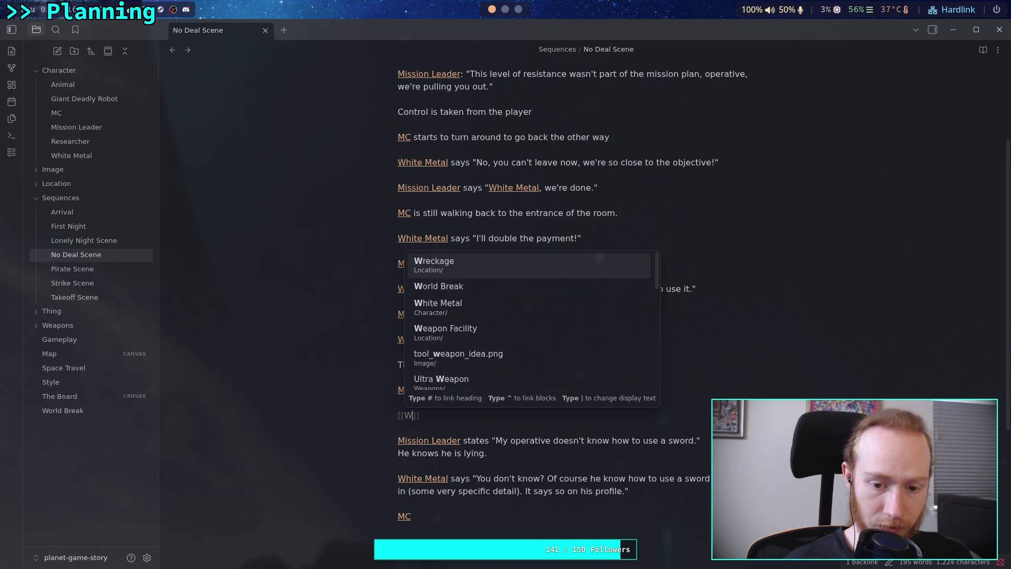
key(Return)
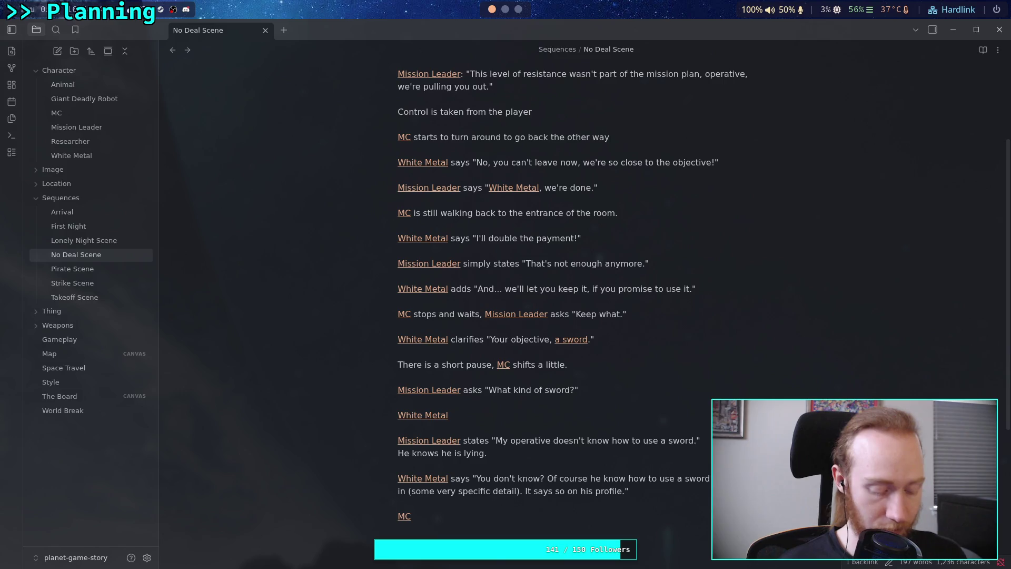
text( states)
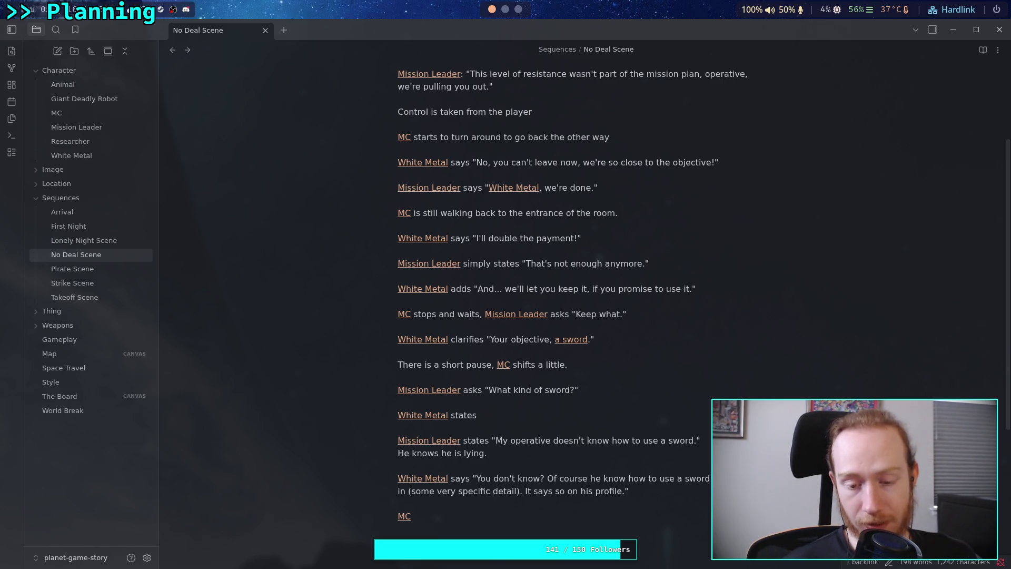
text( ")
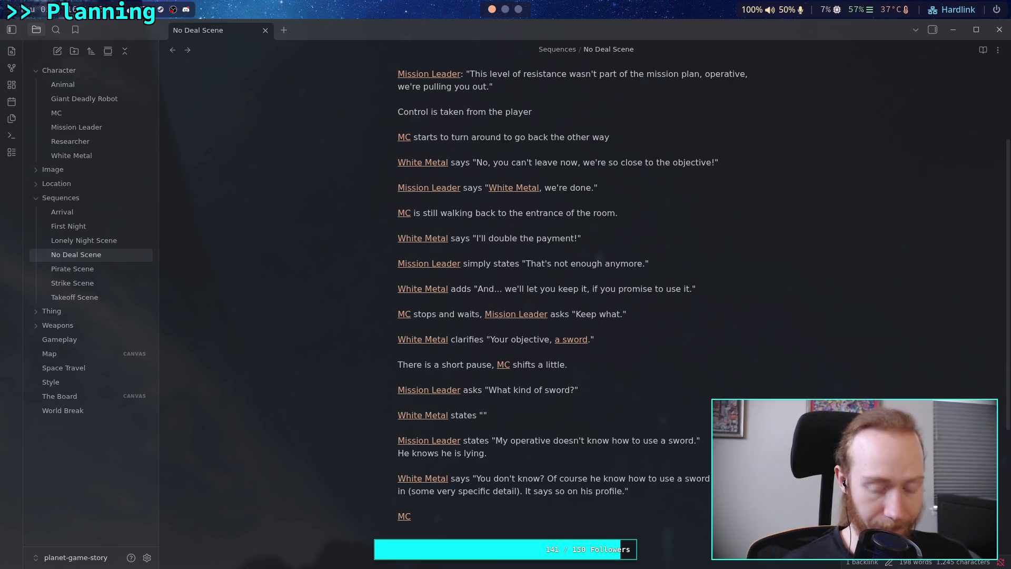
text(One that cuts metal)
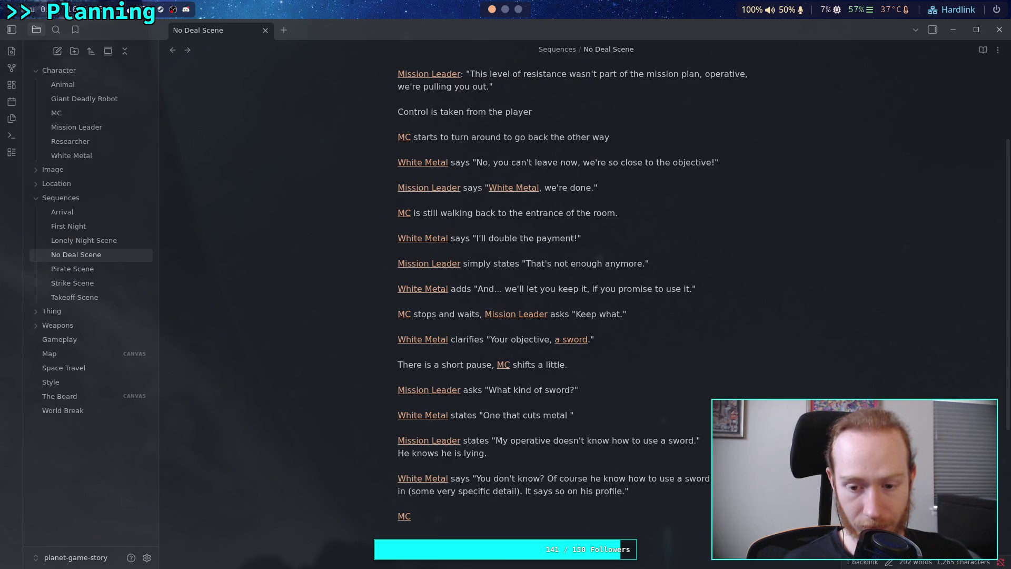
text( like no other)
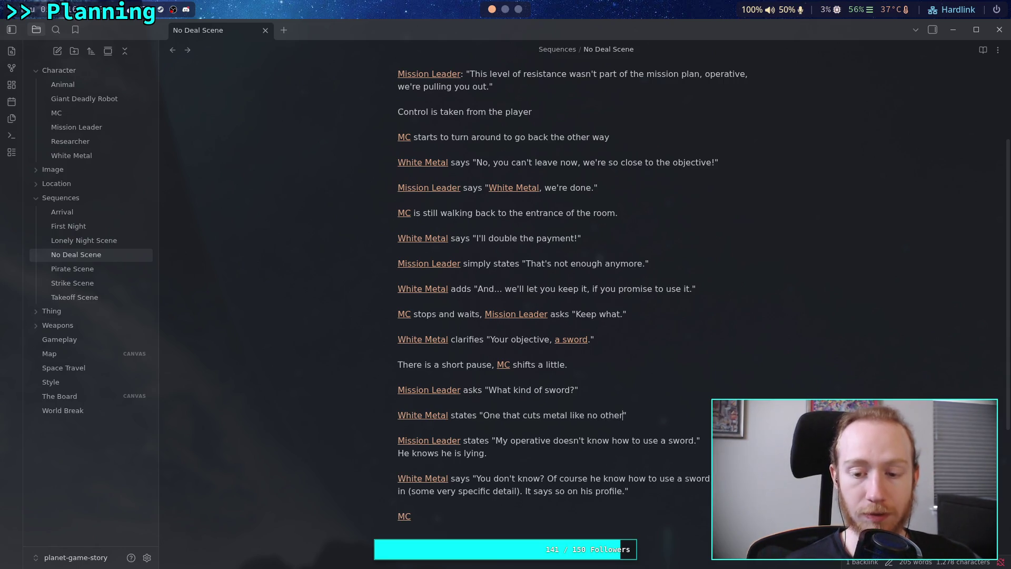
text(.)
scroll(663, 400, down, 2)
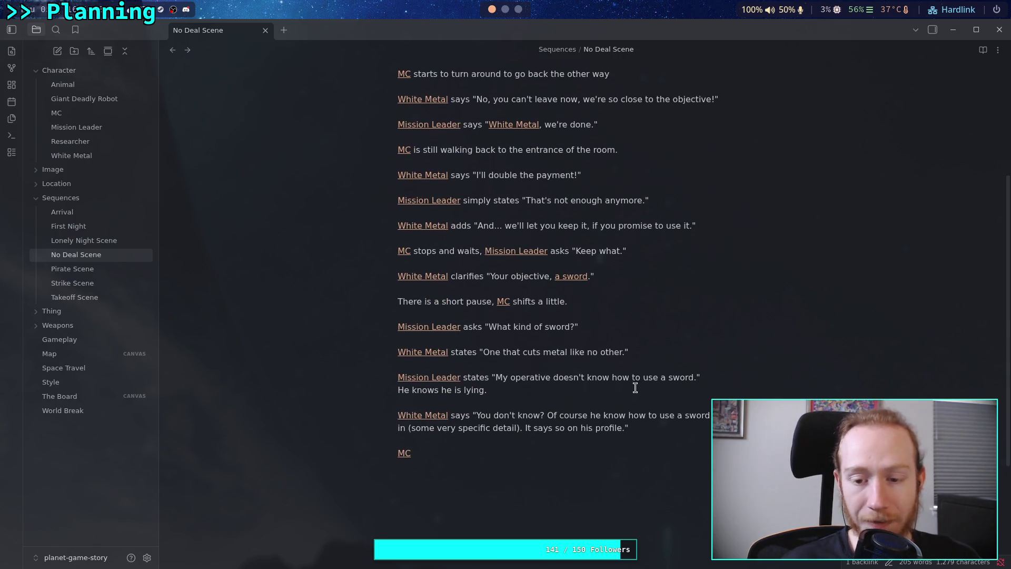
- Delete 'metal' from White Metal's reply and replace 'cuts' with 'slices'
drag(634, 352, 479, 352)
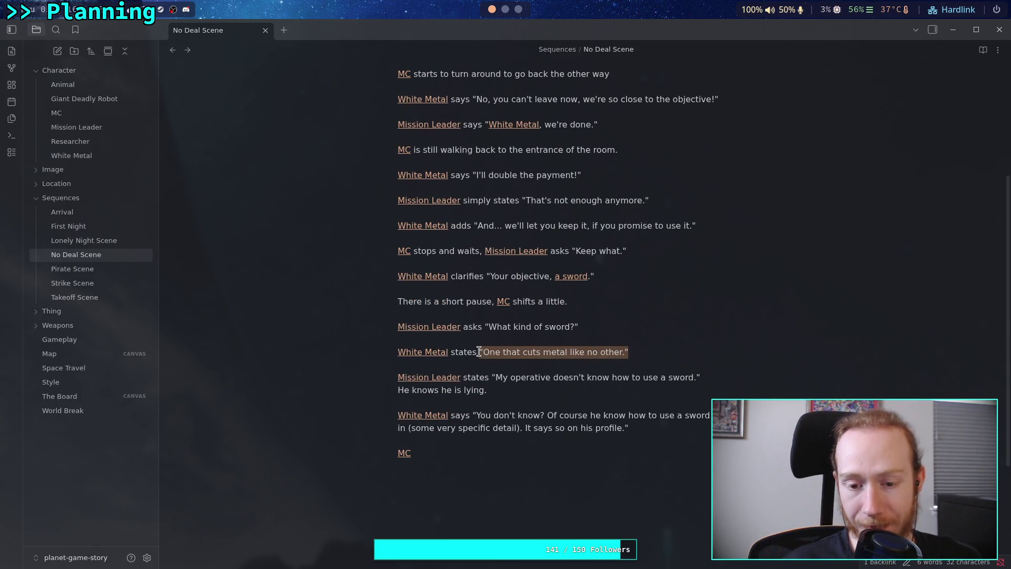
click(584, 377)
drag(634, 352, 480, 352)
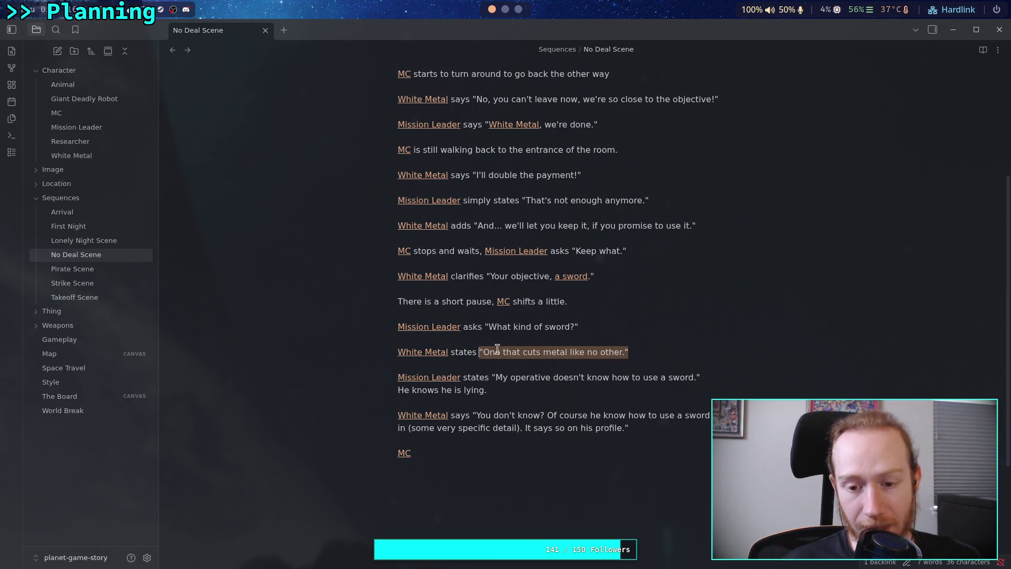
mouse_move(625, 352)
mouse_down()
mouse_move(636, 353)
mouse_move(483, 352)
mouse_up()
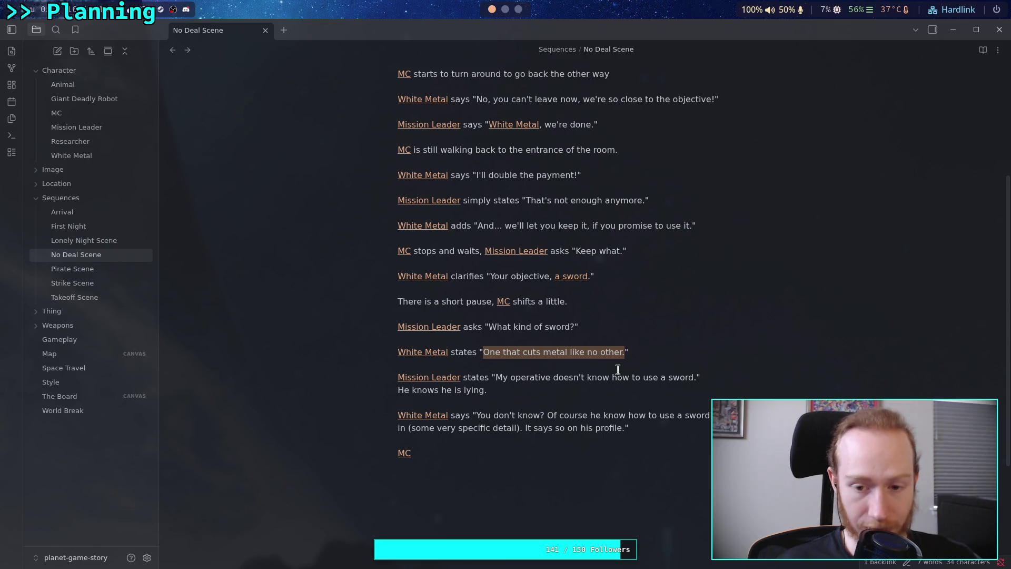
click(627, 352)
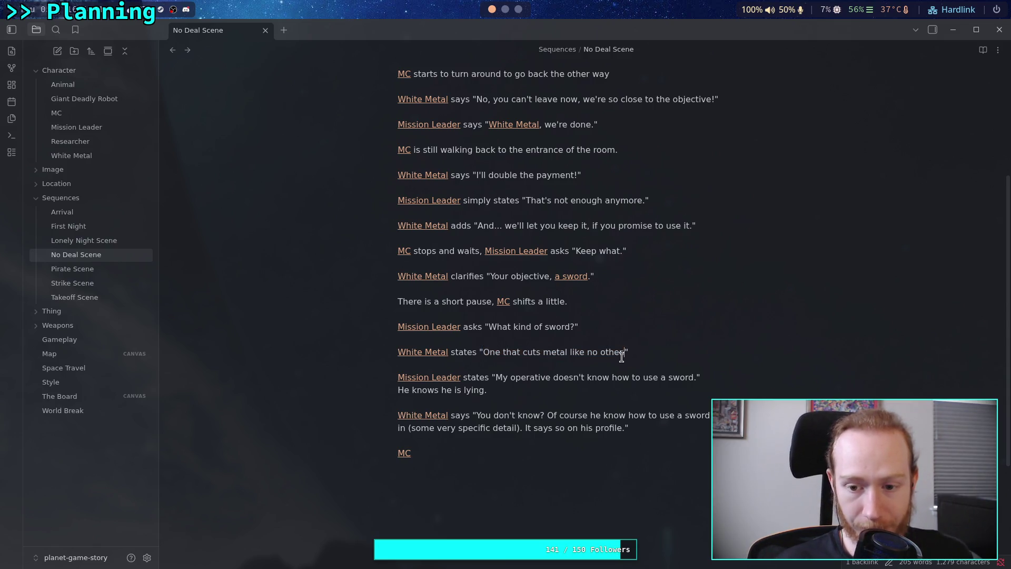
drag(543, 352, 570, 351)
key(BackSpace)
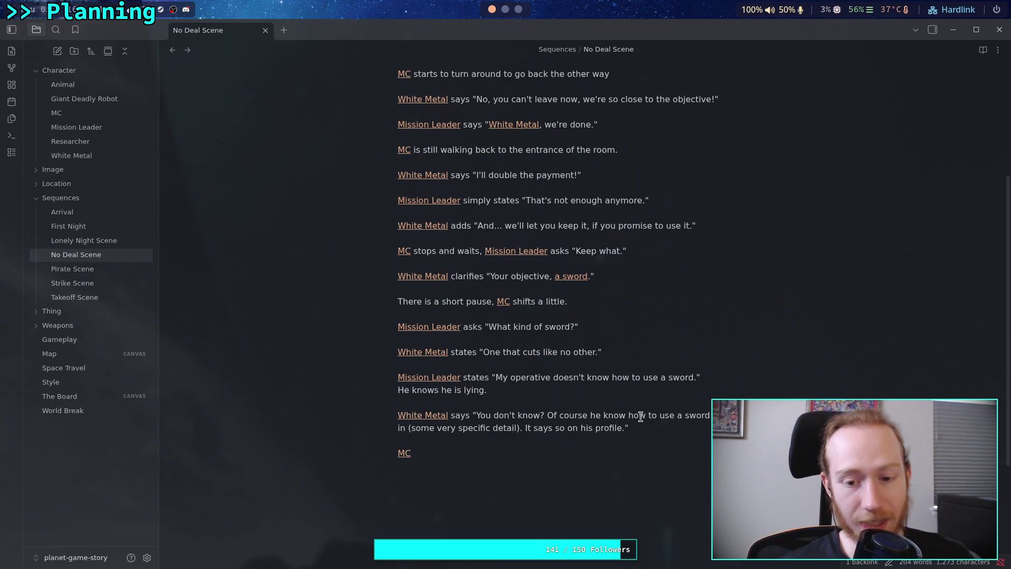
drag(611, 353, 482, 352)
click(528, 349)
double_click(525, 348)
text(slic)
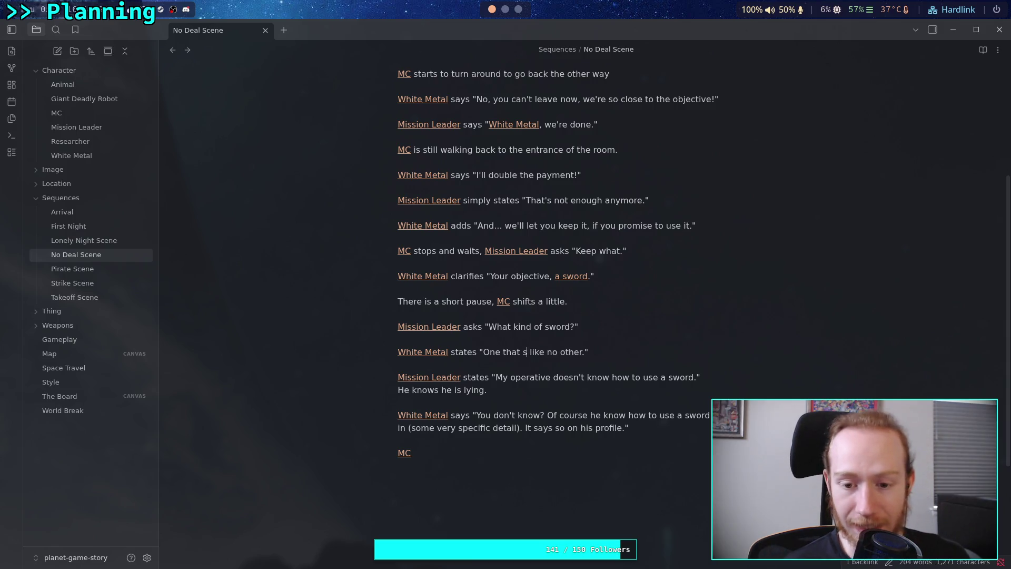
text(es)
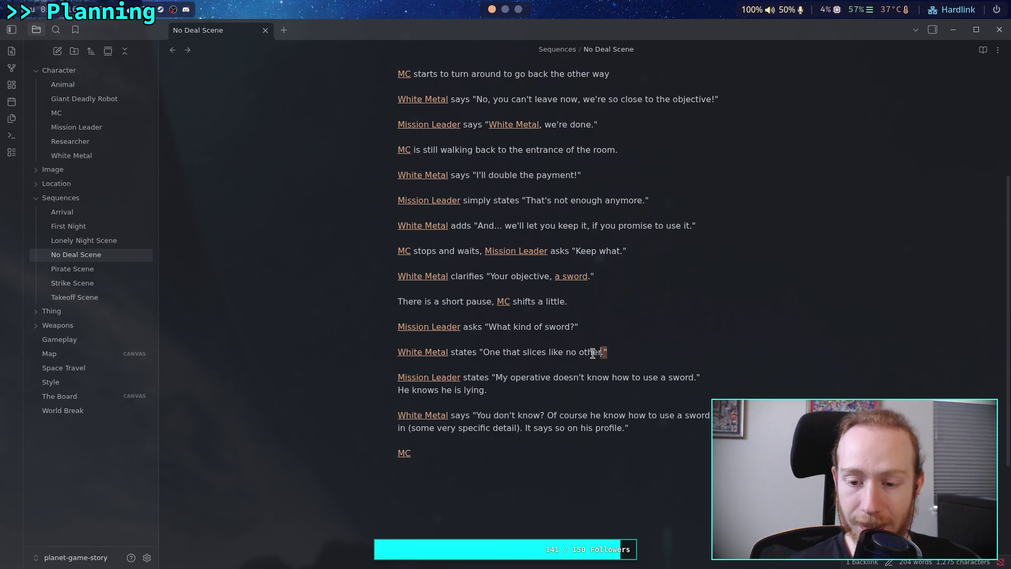
- Insert 'through metal' before 'like' so the reply reads '...through metal like no other.'
drag(608, 352, 479, 352)
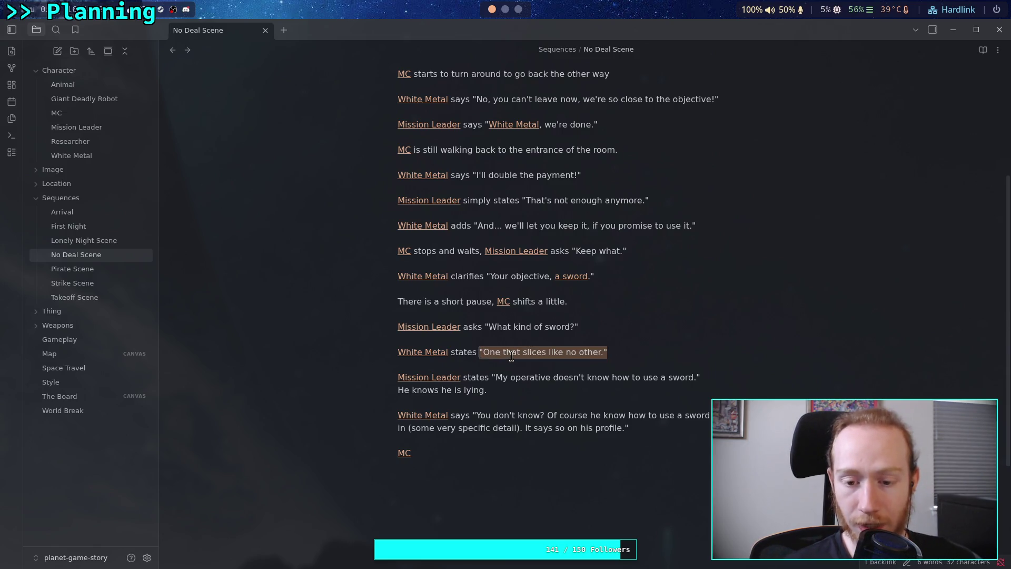
click(511, 354)
double_click(534, 352)
click(634, 351)
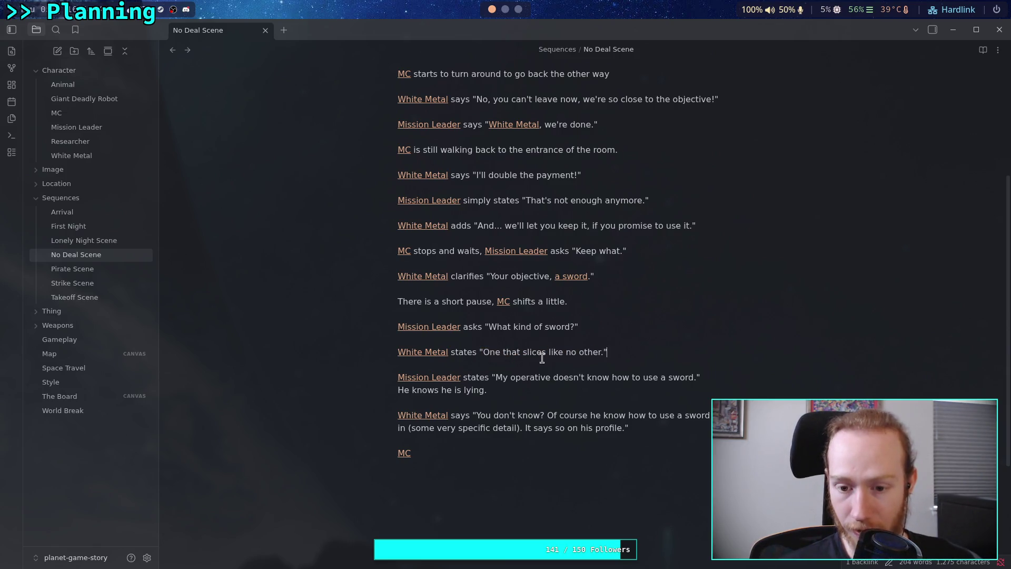
double_click(542, 355)
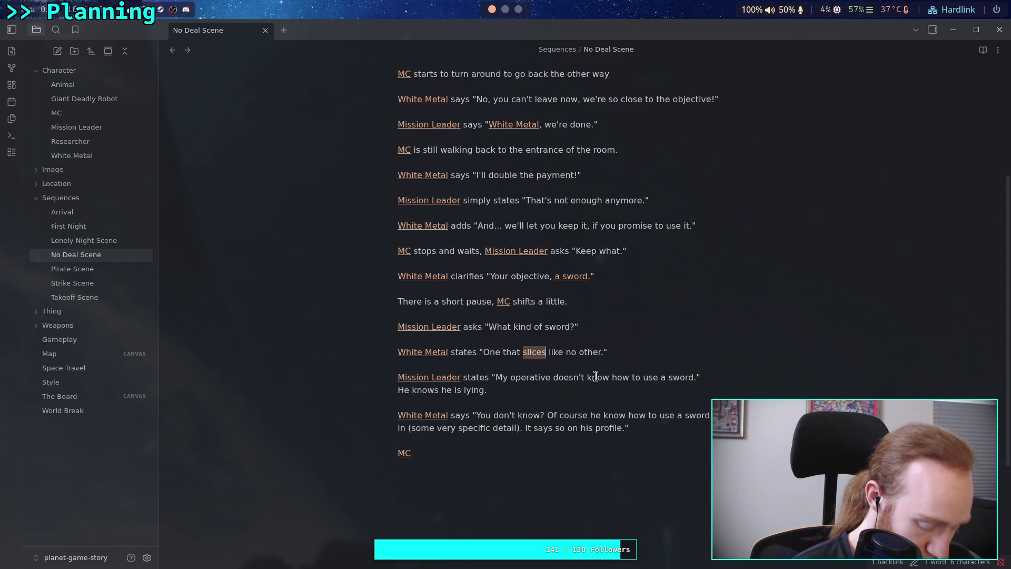
click(550, 354)
text(through metal)
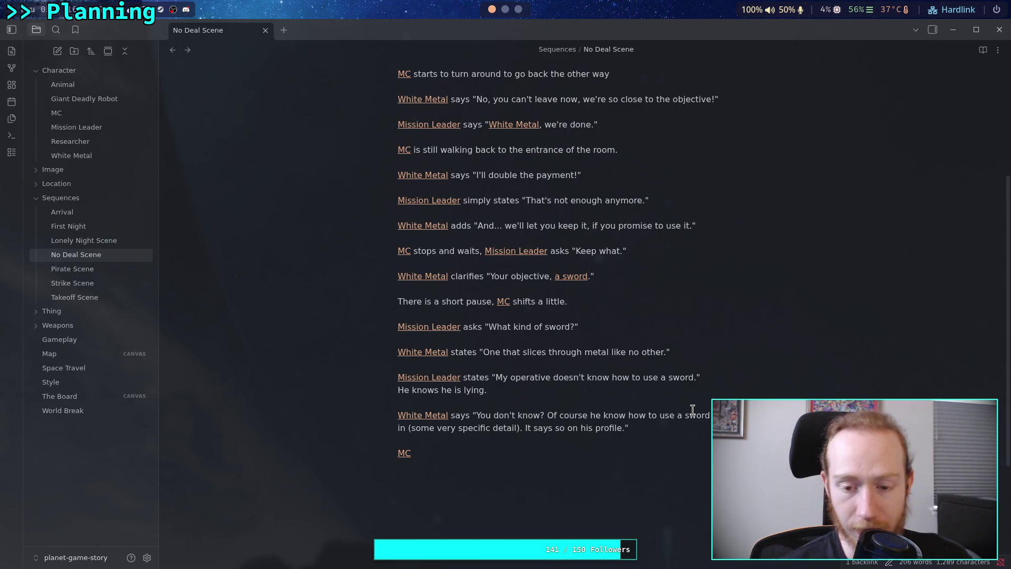
double_click(527, 354)
- Replace 'cuts' so White Metal's reply reads 'One that goes through metal like no other.'
text(cuts)
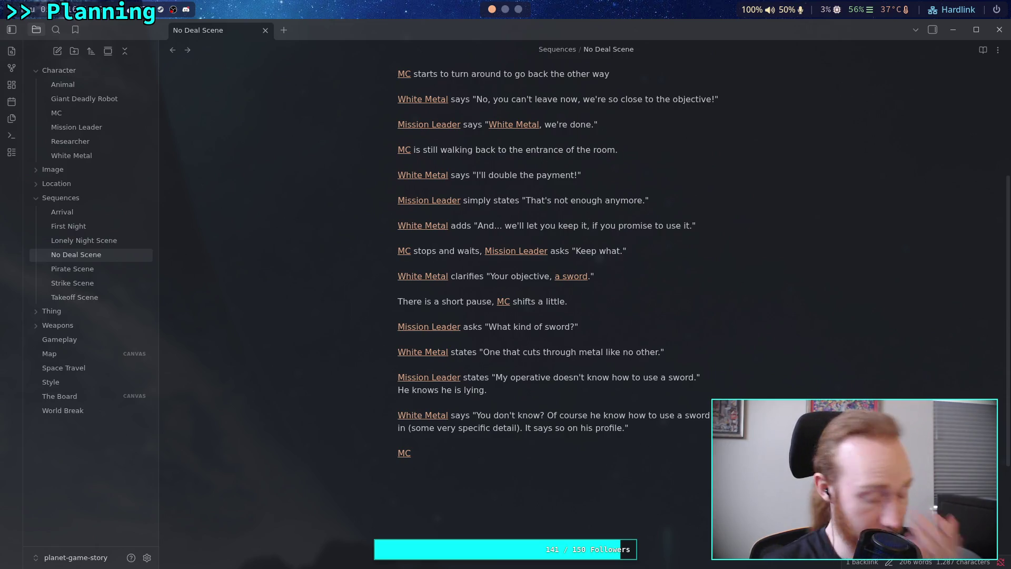
click(530, 336)
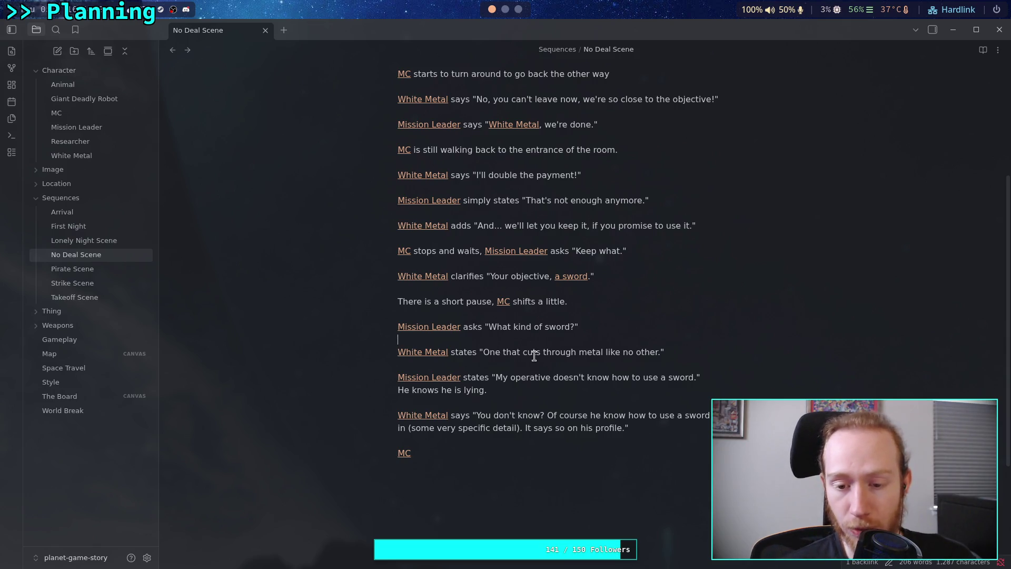
double_click(536, 353)
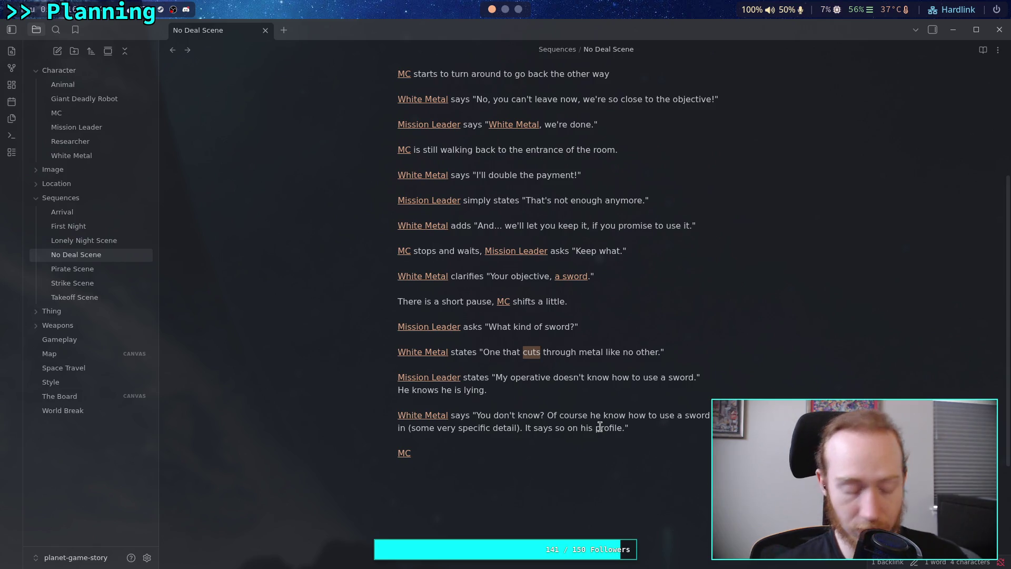
text(gou)
text(s)
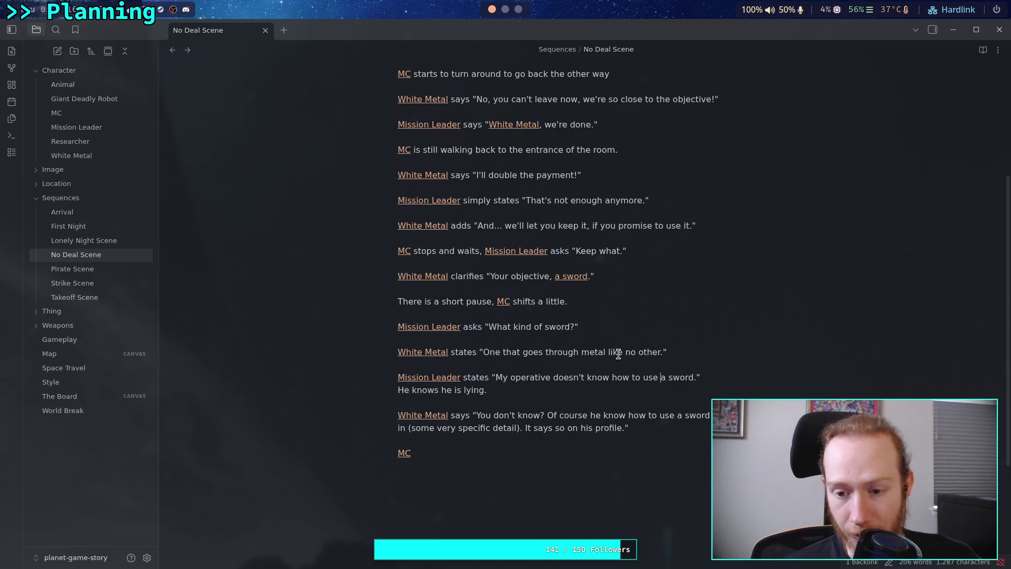
mouse_move(608, 353)
mouse_down()
mouse_move(664, 352)
mouse_move(607, 352)
mouse_up()
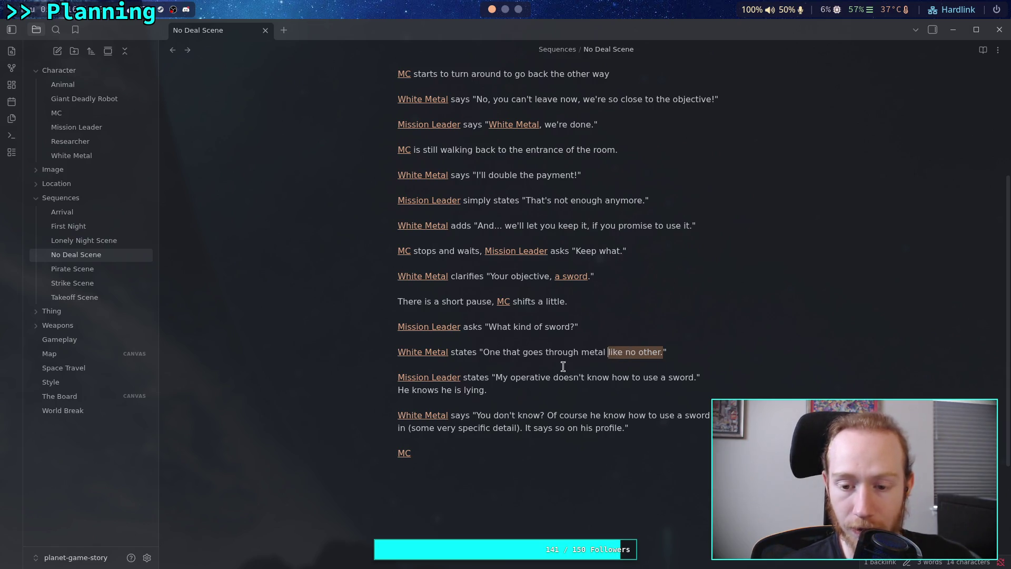
drag(581, 352, 606, 352)
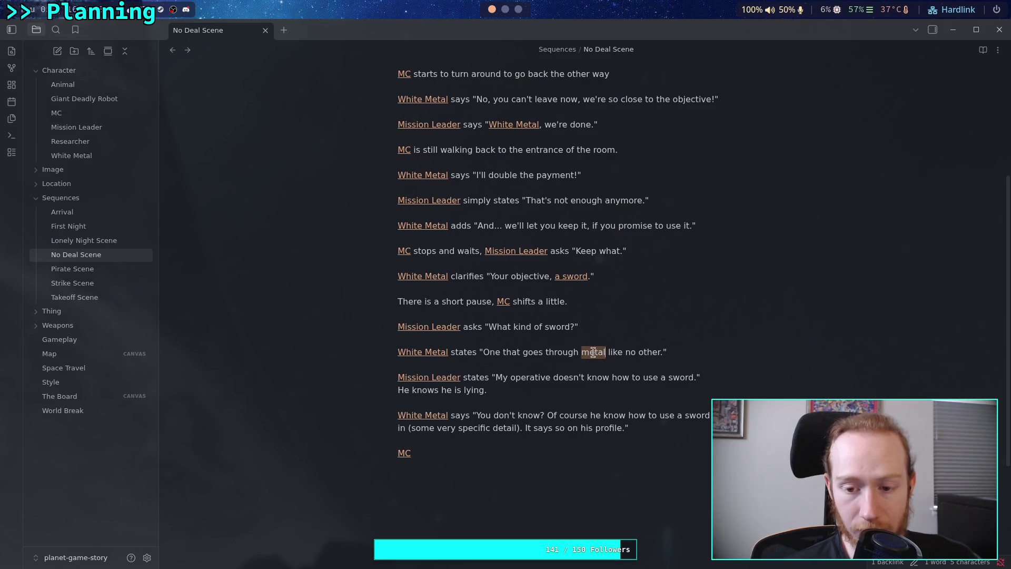
click(485, 354)
drag(486, 354, 581, 354)
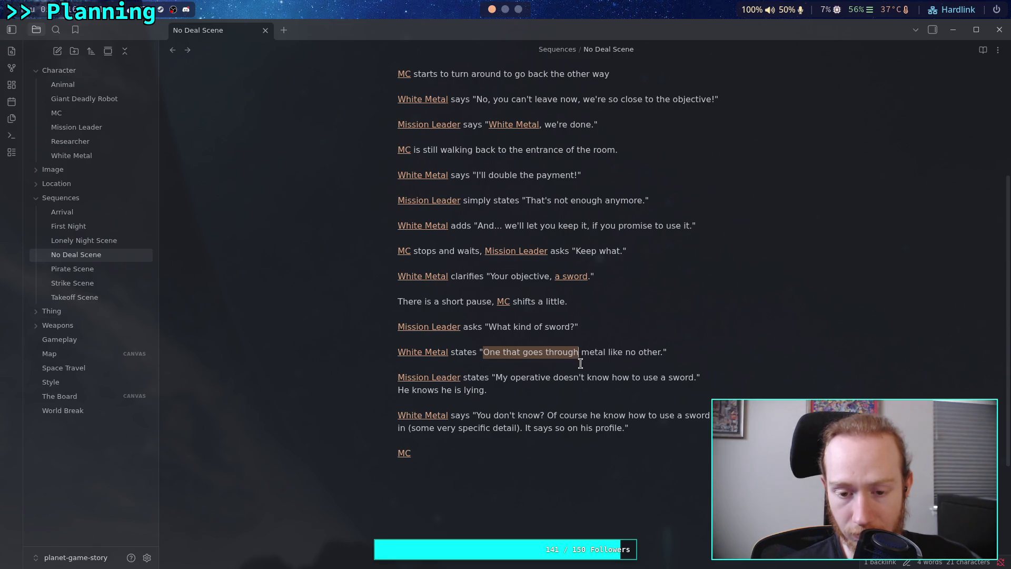
click(579, 366)
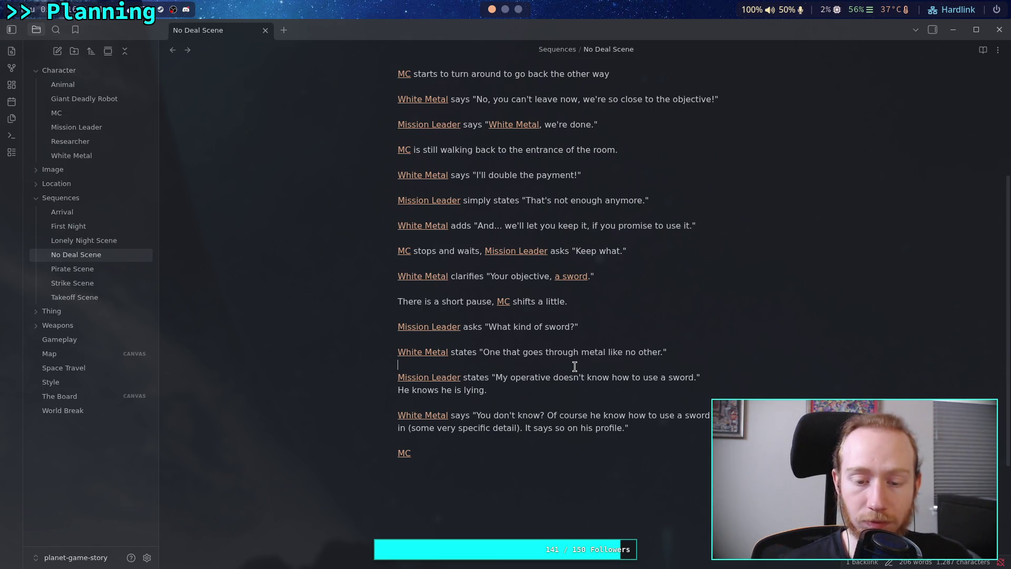
- Change 'know' to 'knows' so the line reads 'Of course he knows how to use a sword!'
double_click(485, 377)
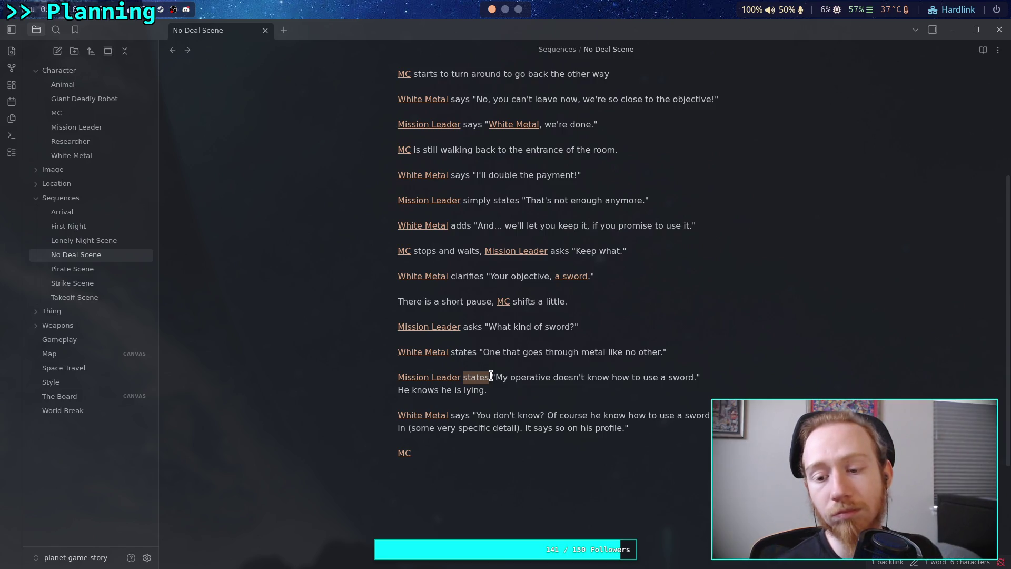
click(509, 386)
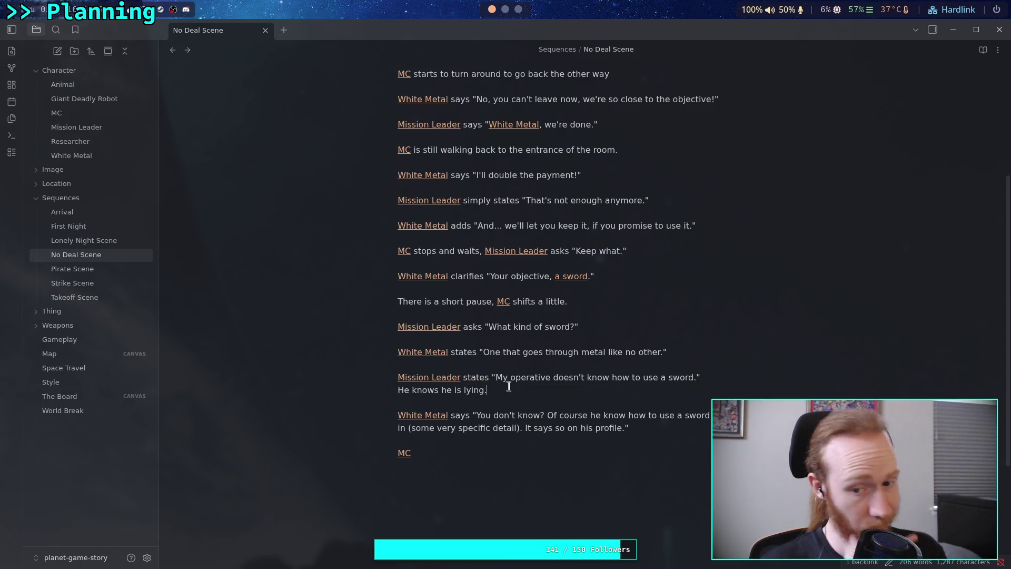
scroll(535, 385, down, 1)
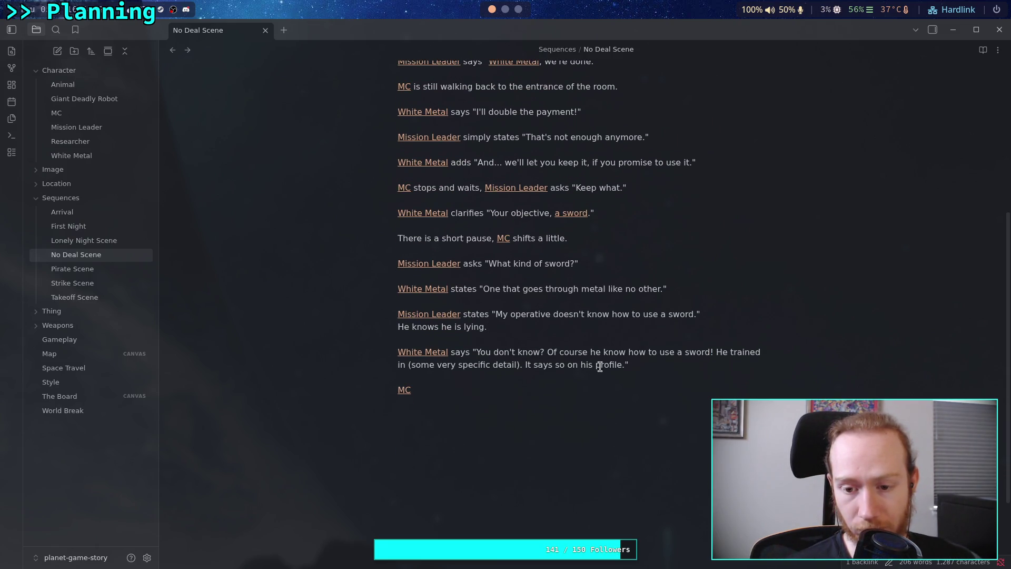
click(628, 351)
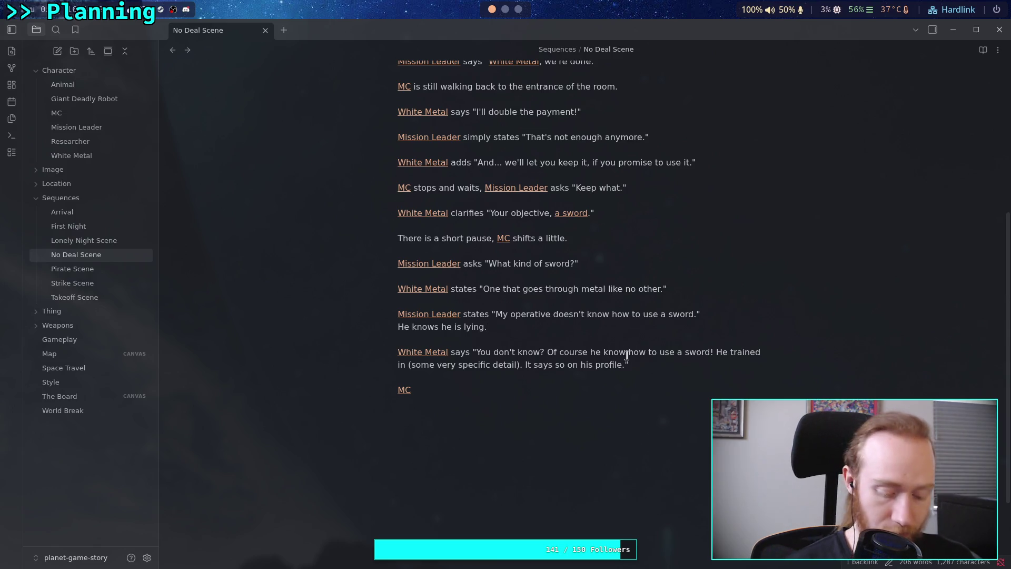
text(s)
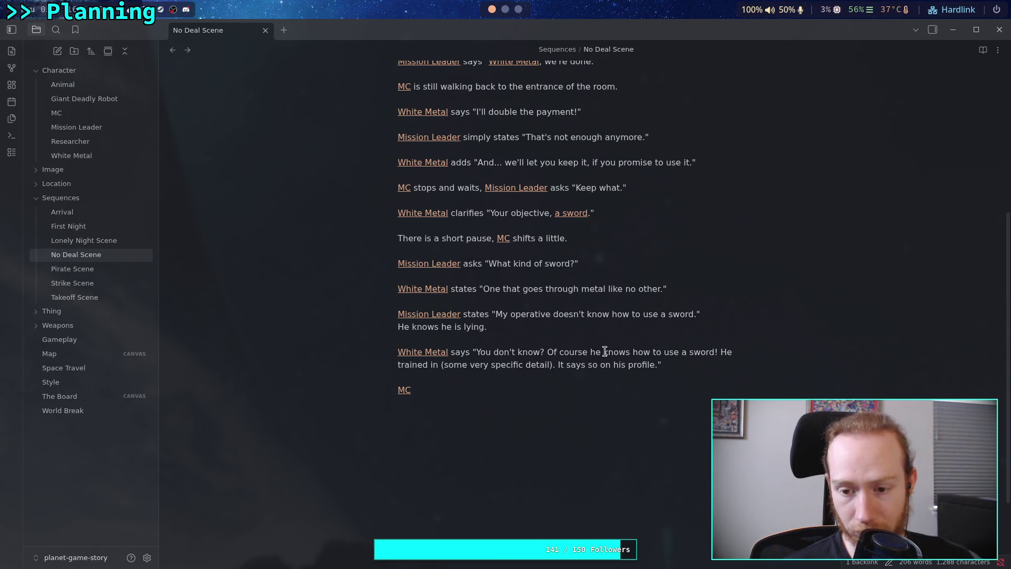
- After the MC link, write: says "You researched me." He is not really asking this question, he is making a statement
click(661, 362)
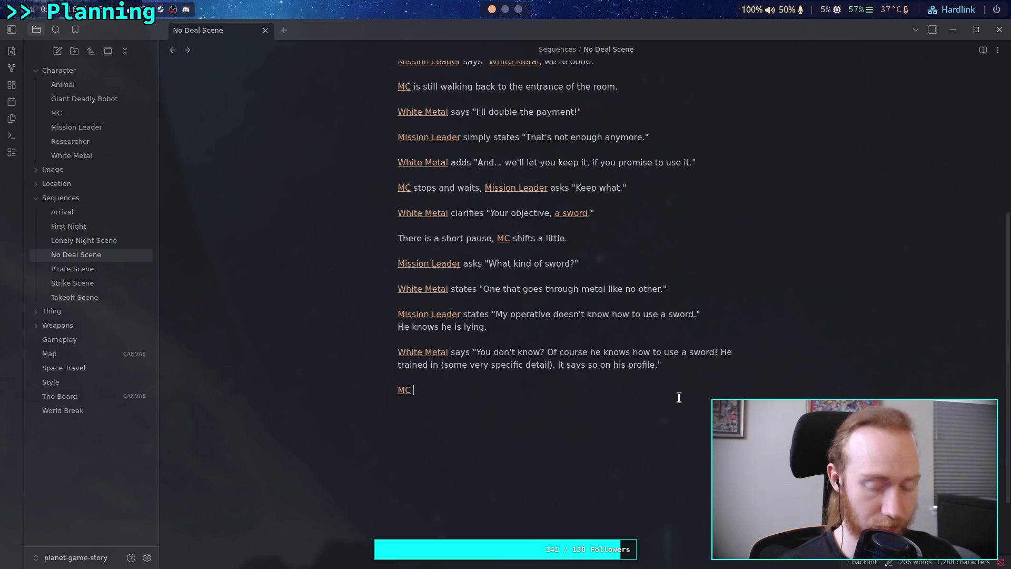
text(says "You)
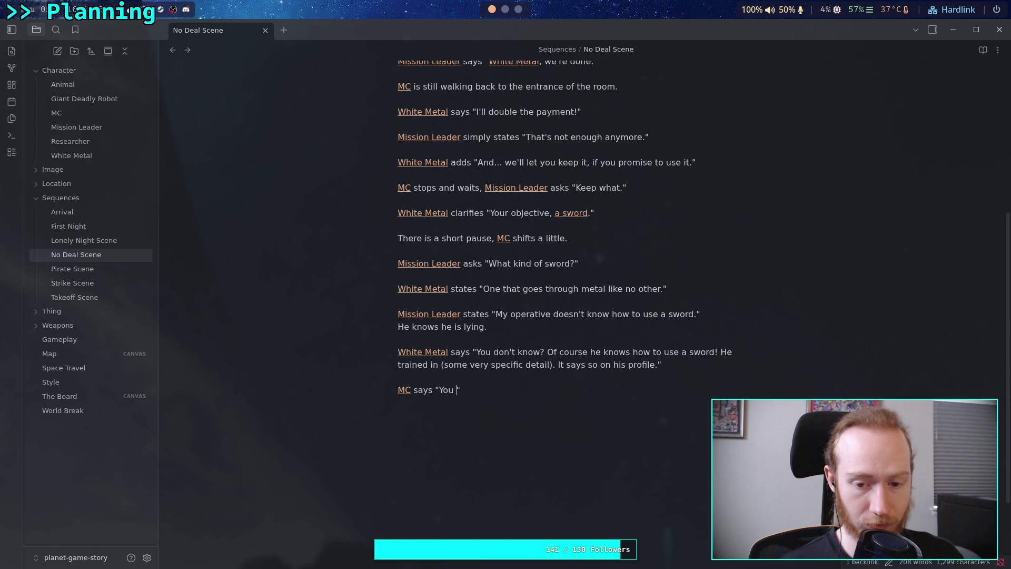
text(researched m)
text(e?)
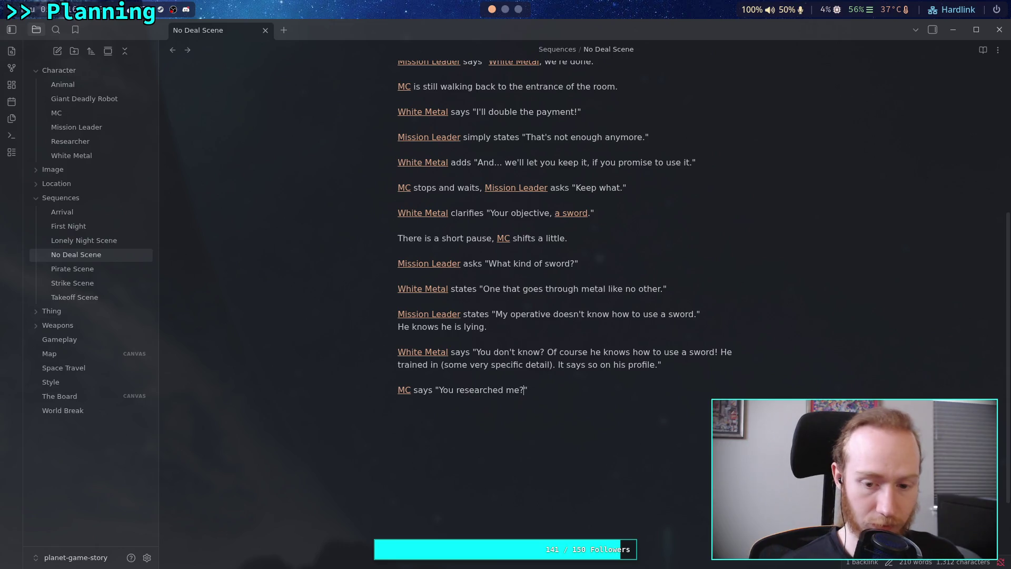
key(BackSpace)
text(." )
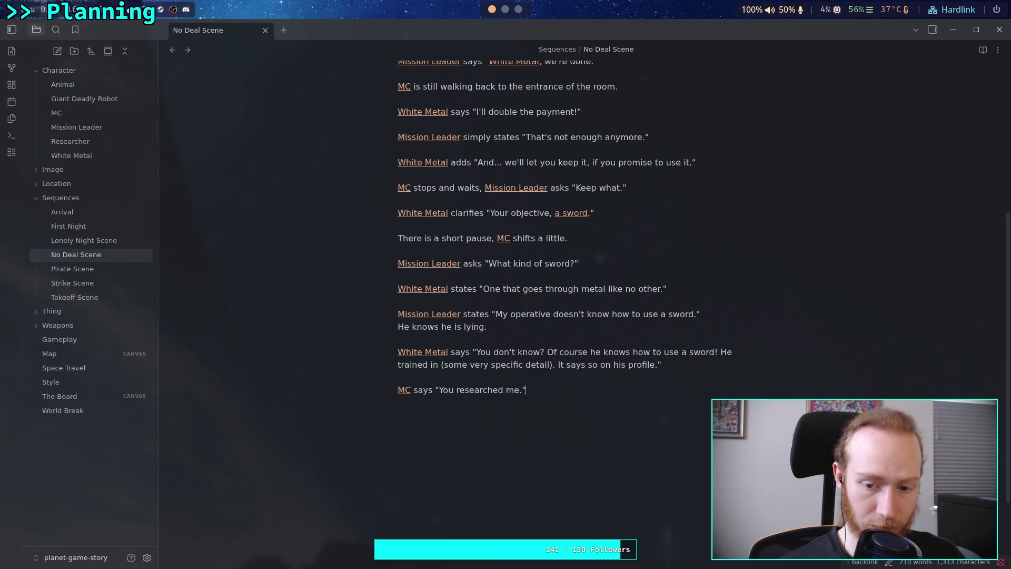
text(He)
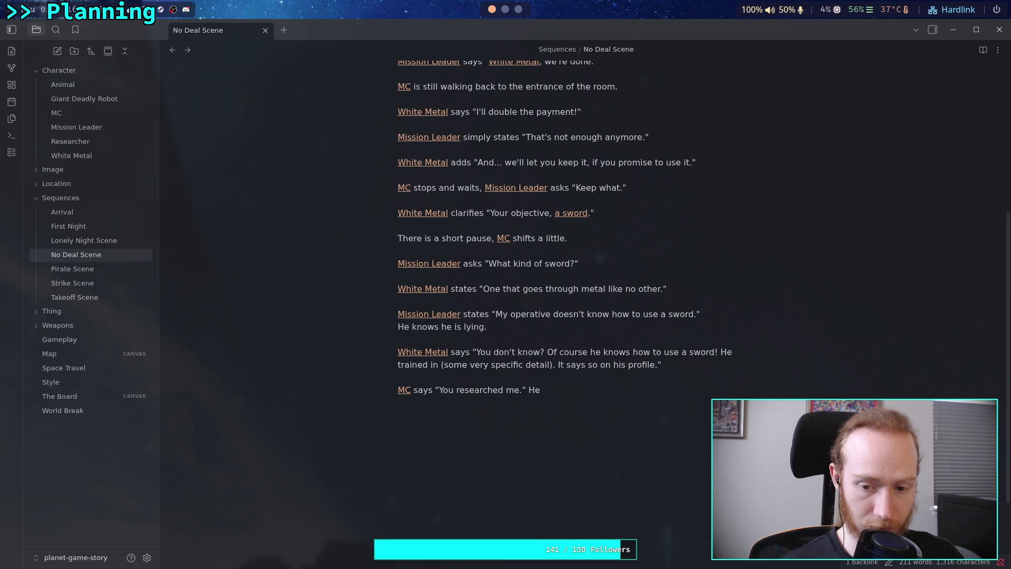
text( is not )
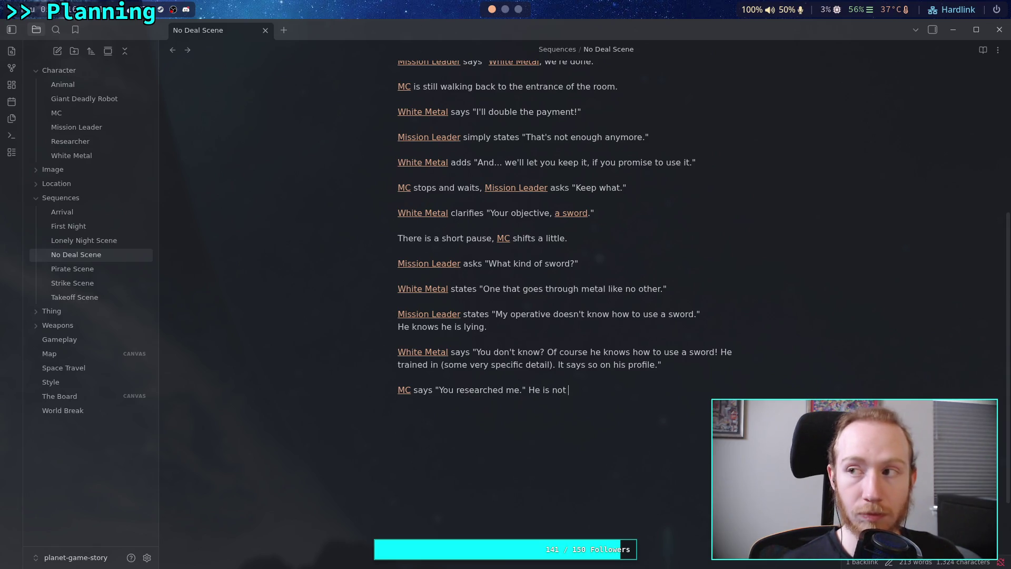
text(really ask)
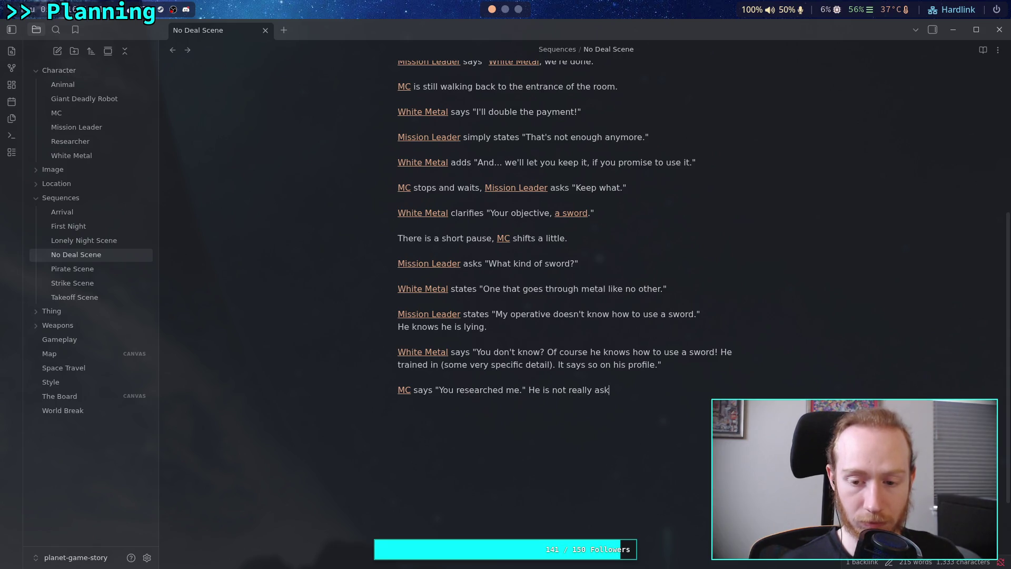
text(ing this questi)
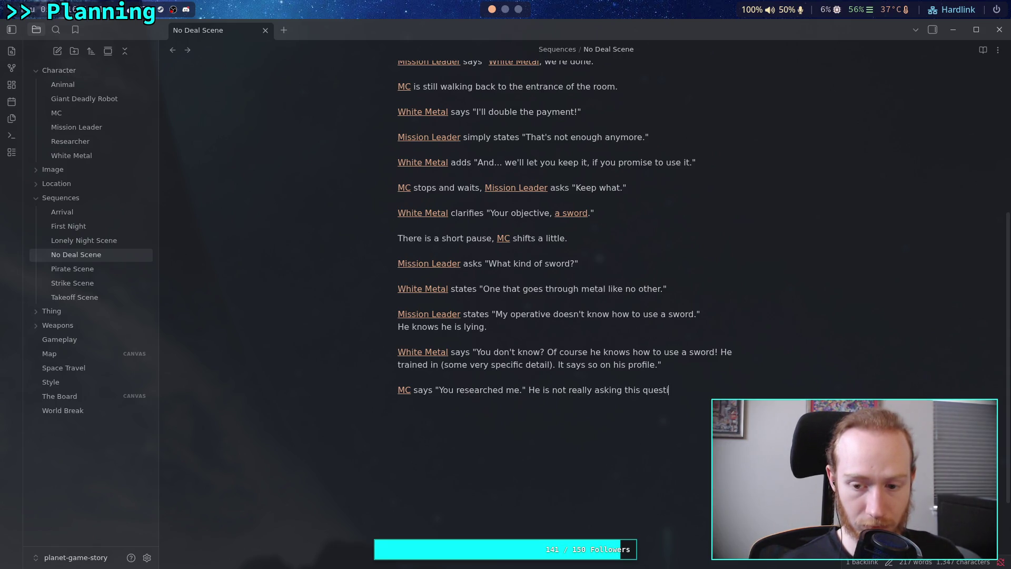
text(on,)
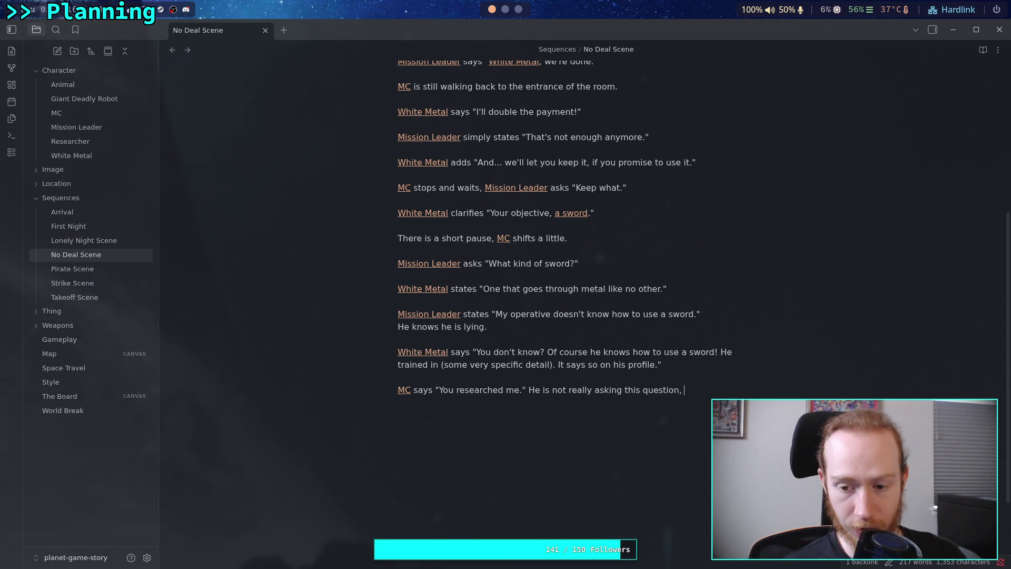
text(he is making a statement.)
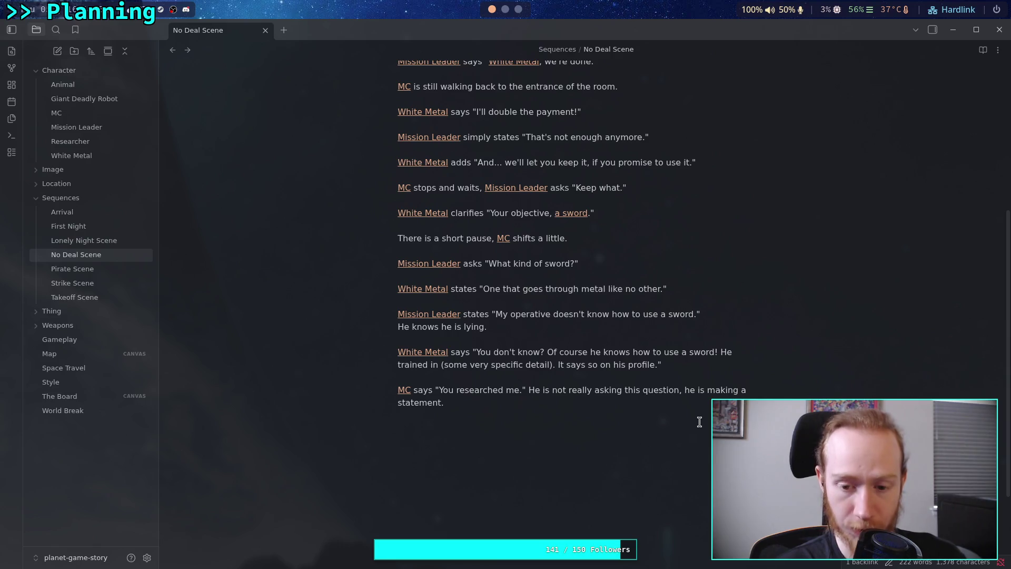
drag(559, 364, 656, 364)
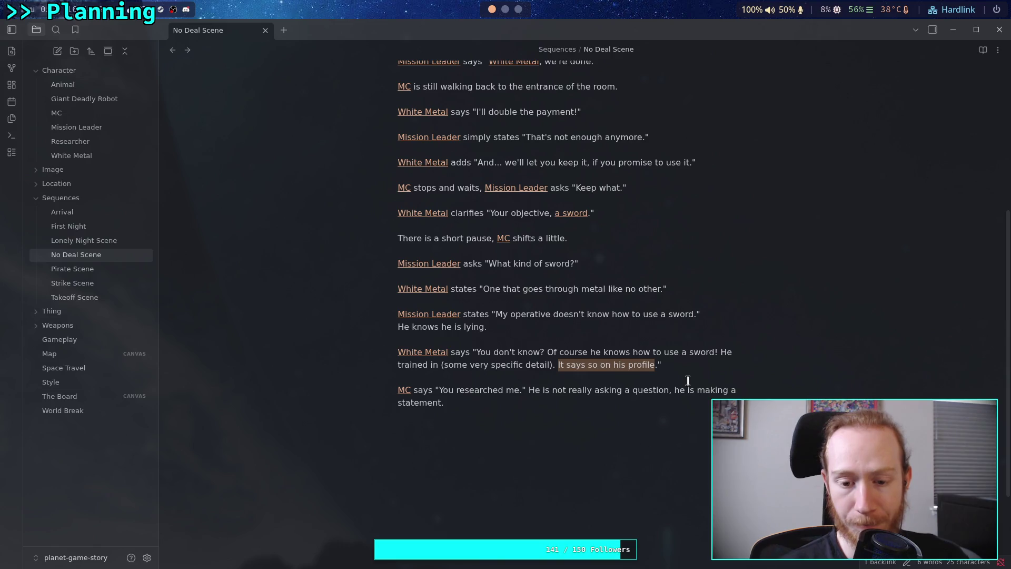
- Clear the selection in No Deal Scene and switch to The Board canvas from the sidebar
key(Right)
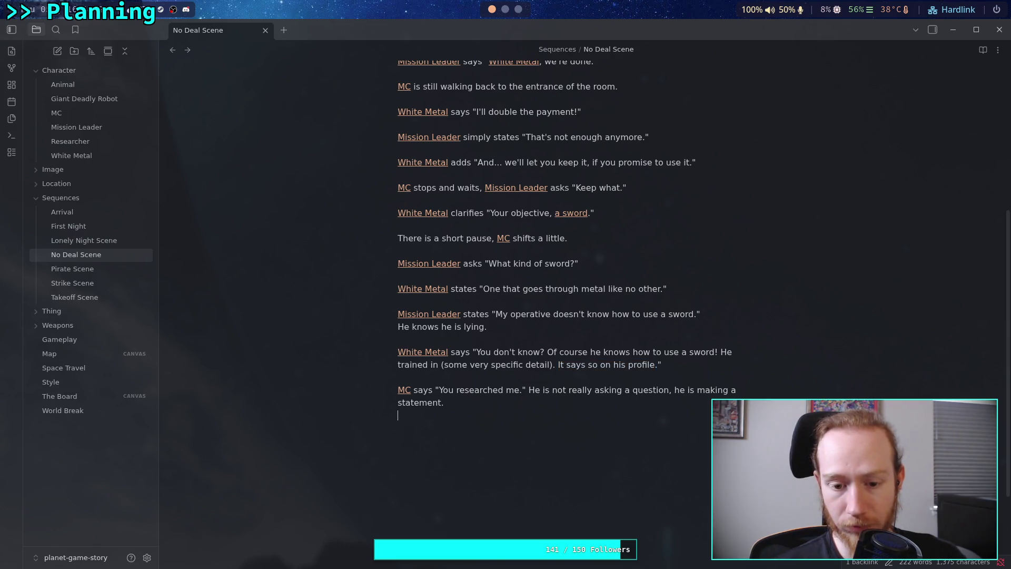
click(398, 415)
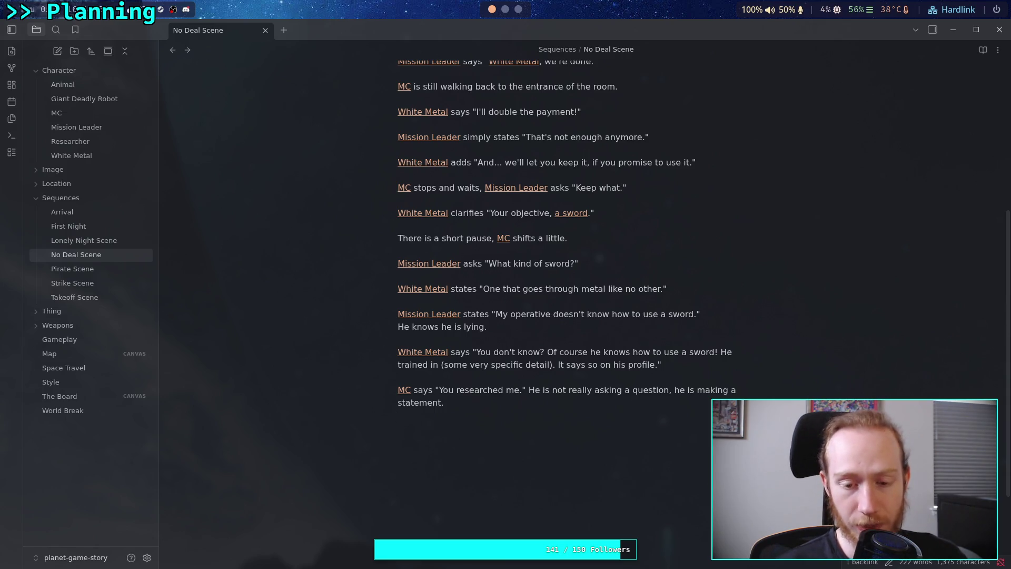
scroll(527, 263, up, 2)
click(106, 396)
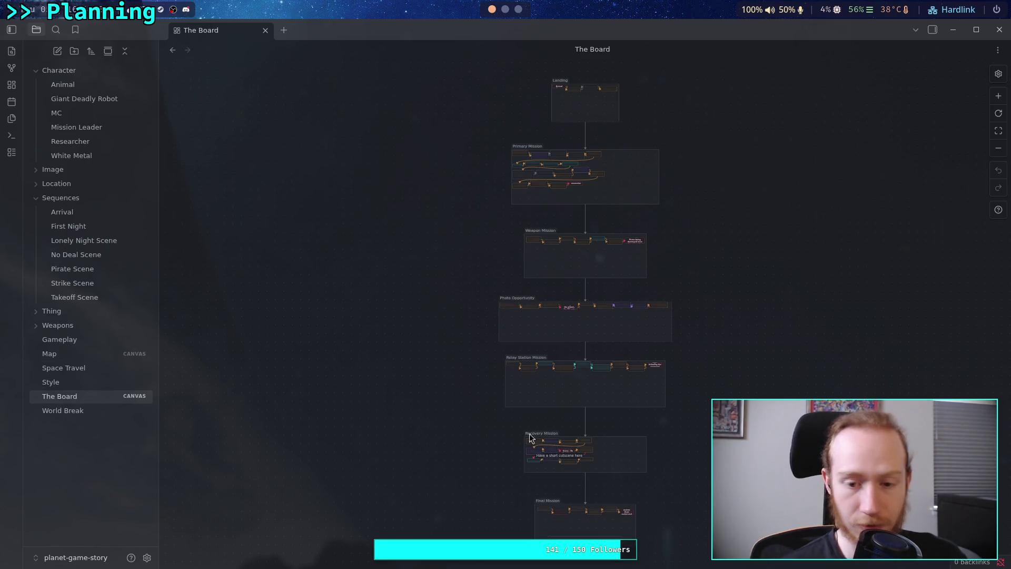
- Pan and zoom around The Board to survey the mission groups, including Recovery Mission
scroll(545, 372, up, 2)
scroll(584, 406, up, 5)
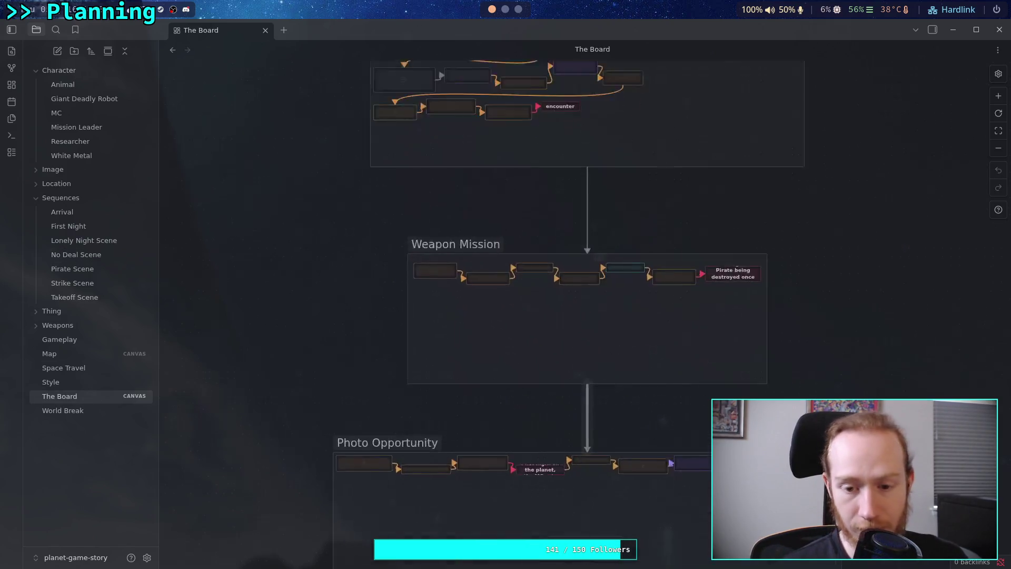
scroll(551, 423, down, 5)
scroll(516, 461, down, 10)
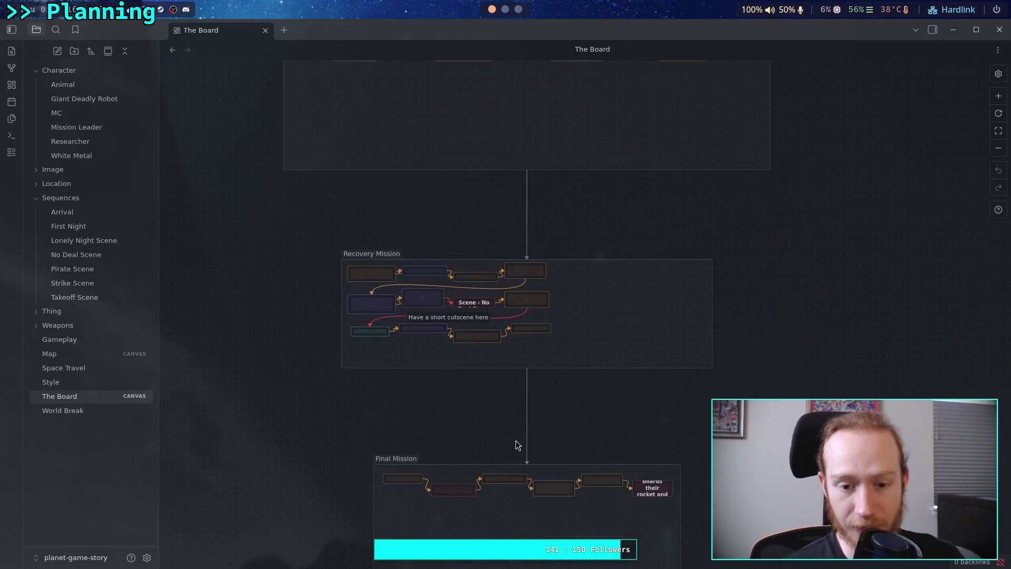
scroll(527, 254, up, 1)
scroll(474, 210, up, 1)
scroll(530, 336, up, 5)
scroll(539, 403, up, 3)
scroll(527, 388, up, 3)
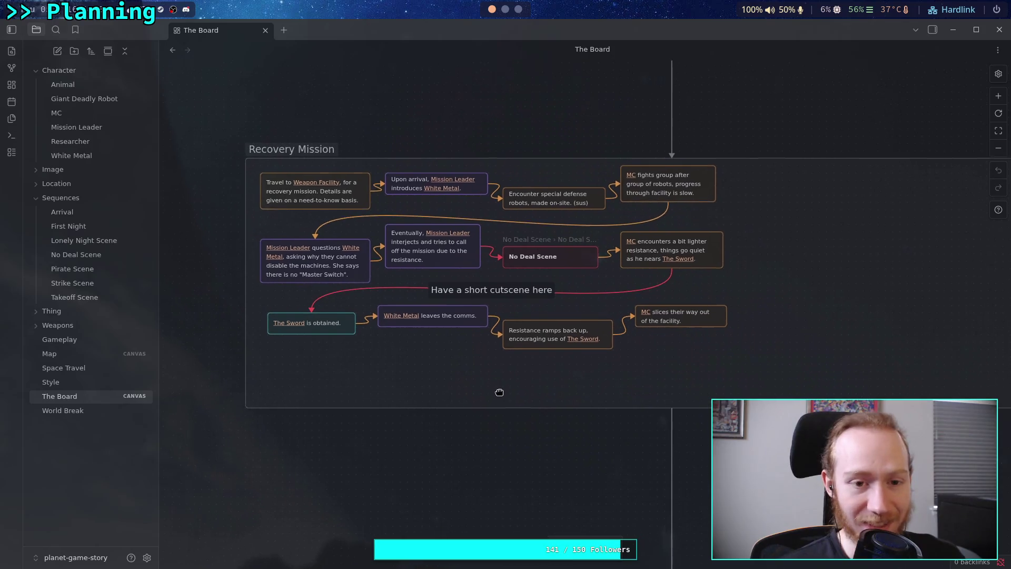
drag(492, 344, 541, 373)
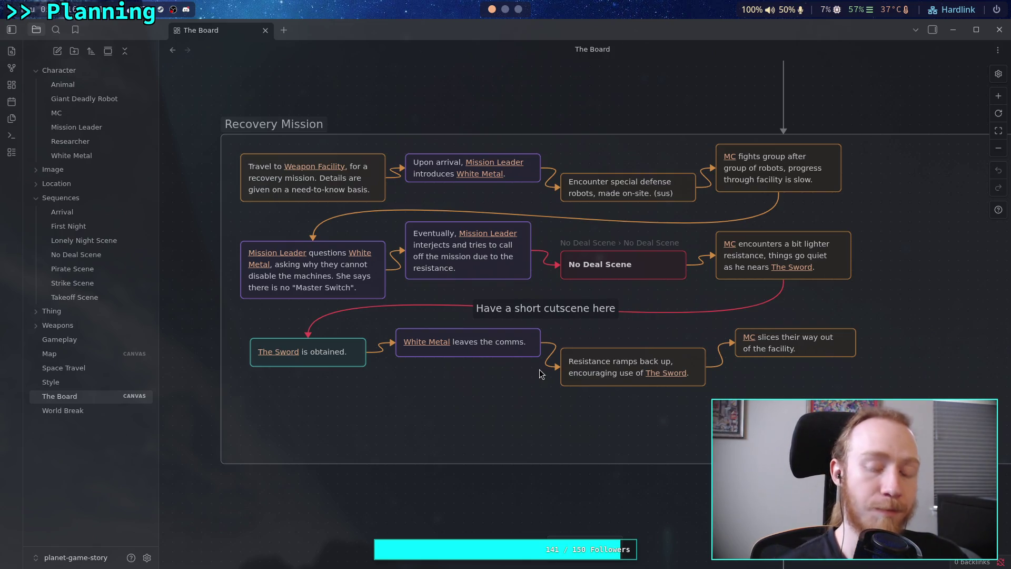
scroll(526, 334, up, 10)
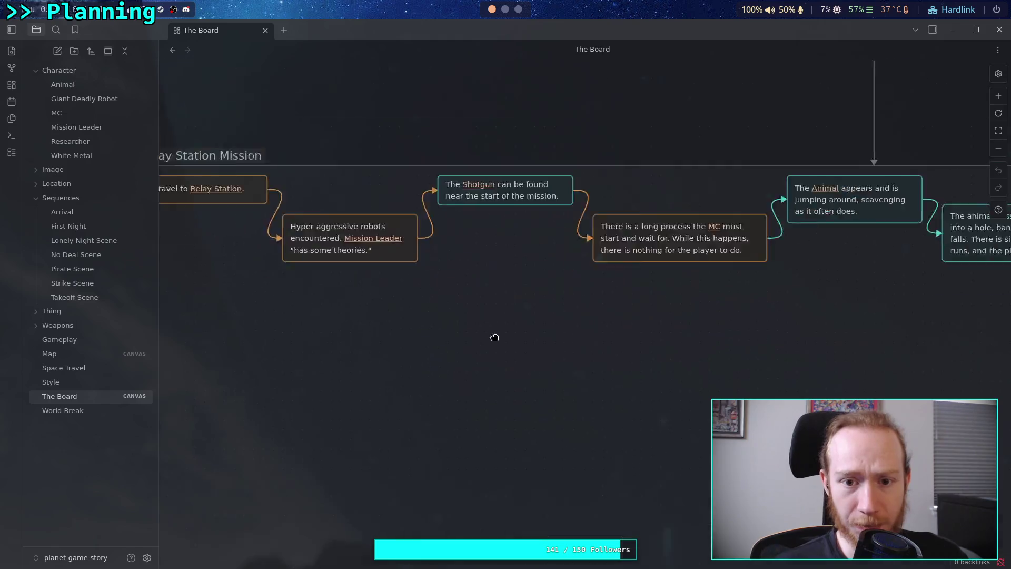
scroll(495, 337, up, 5)
scroll(527, 337, left, 3)
scroll(374, 189, down, 5)
scroll(479, 223, right, 10)
scroll(463, 378, right, 2)
scroll(474, 385, left, 15)
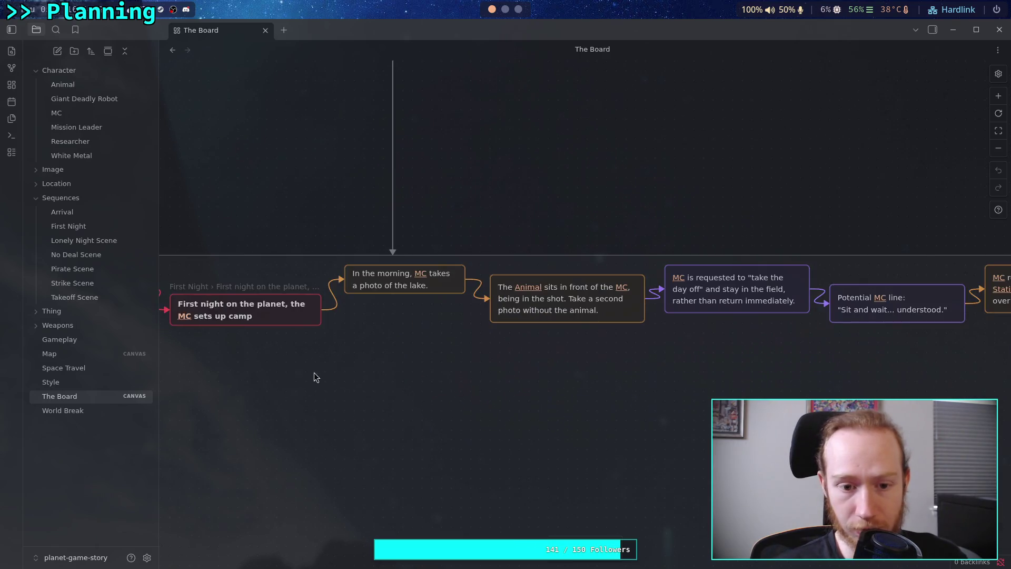
scroll(417, 390, up, 2)
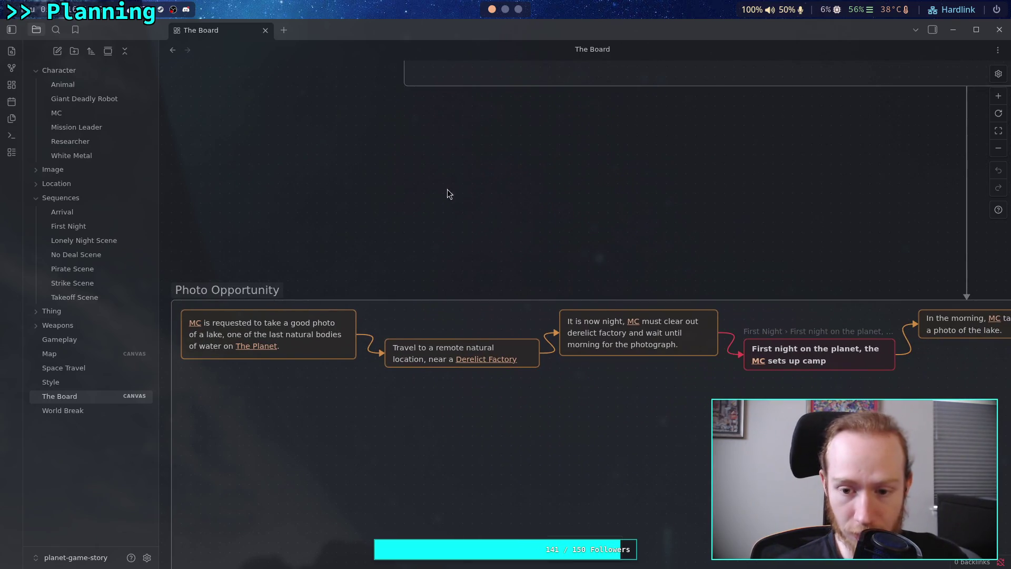
scroll(532, 423, up, 5)
scroll(481, 272, right, 2)
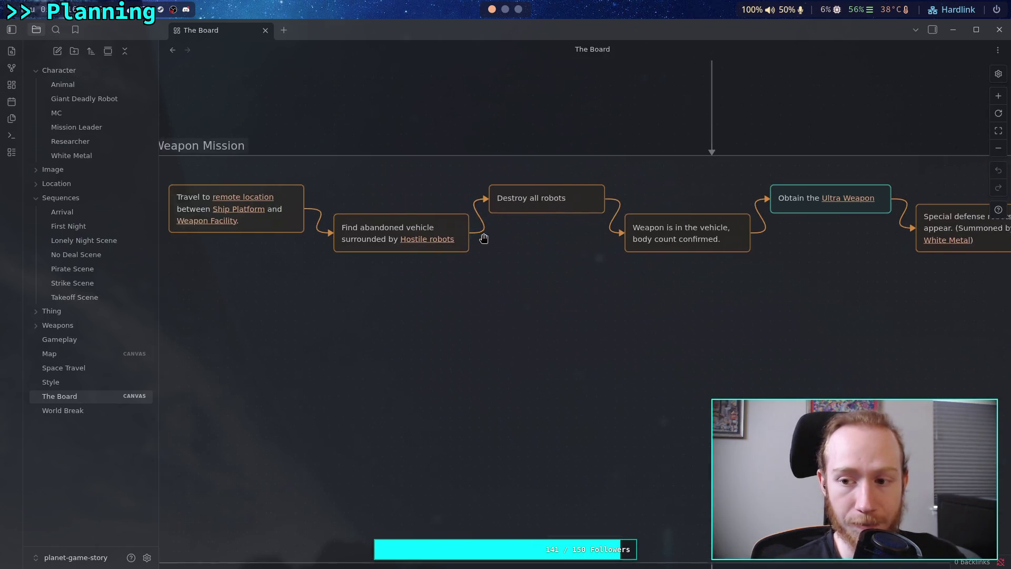
scroll(431, 248, right, 8)
scroll(431, 249, up, 1)
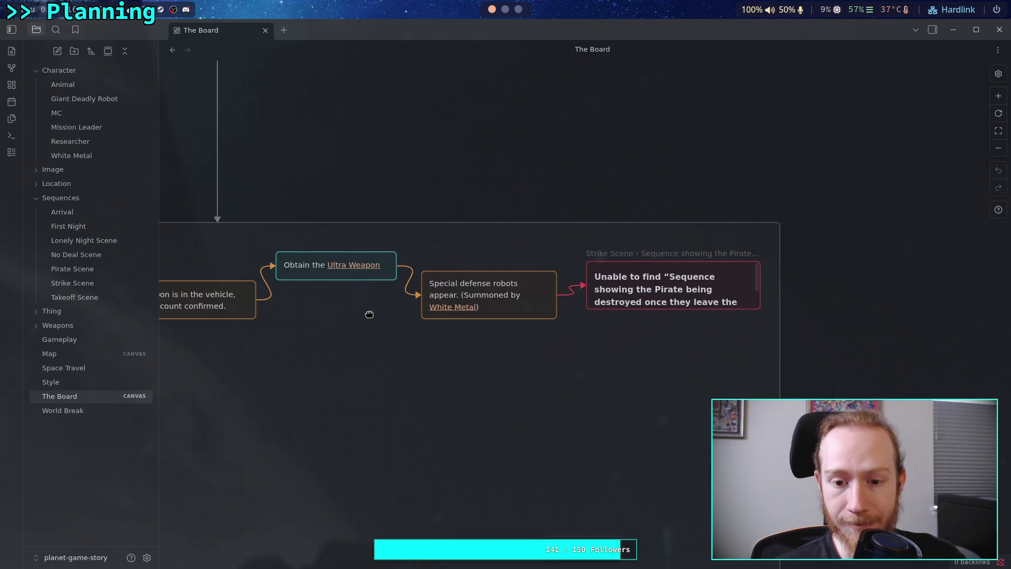
scroll(369, 314, up, 15)
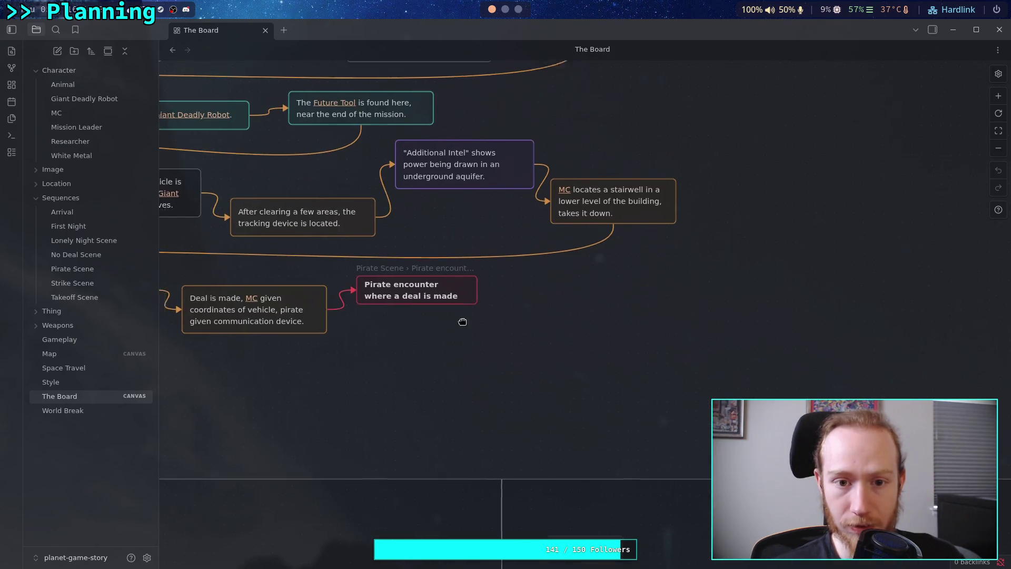
scroll(519, 395, left, 3)
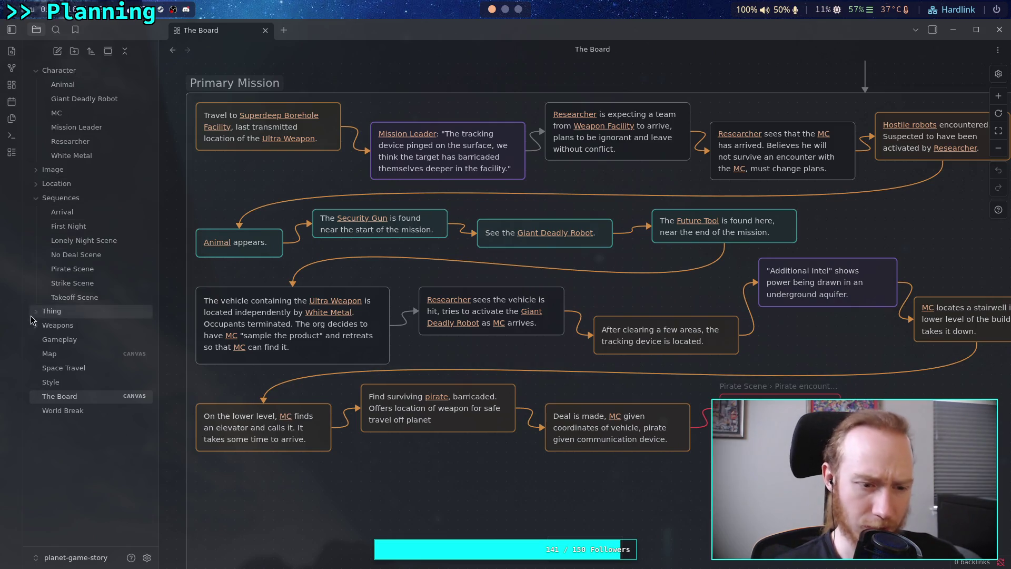
- Expand the Weapons folder and recentre the canvas on the Landing group with Arrival Scene
click(111, 324)
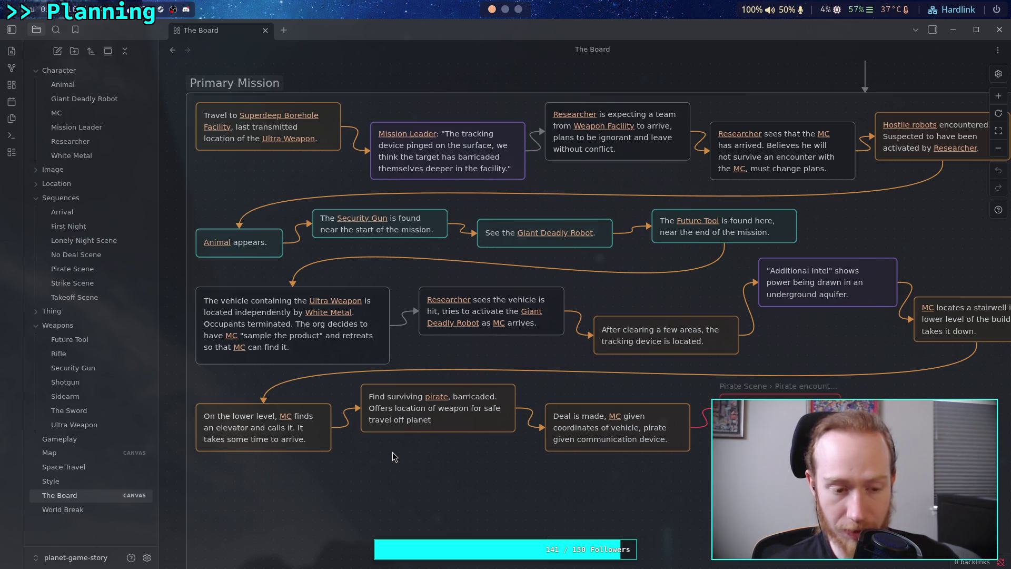
scroll(412, 482, up, 1)
scroll(411, 482, up, 15)
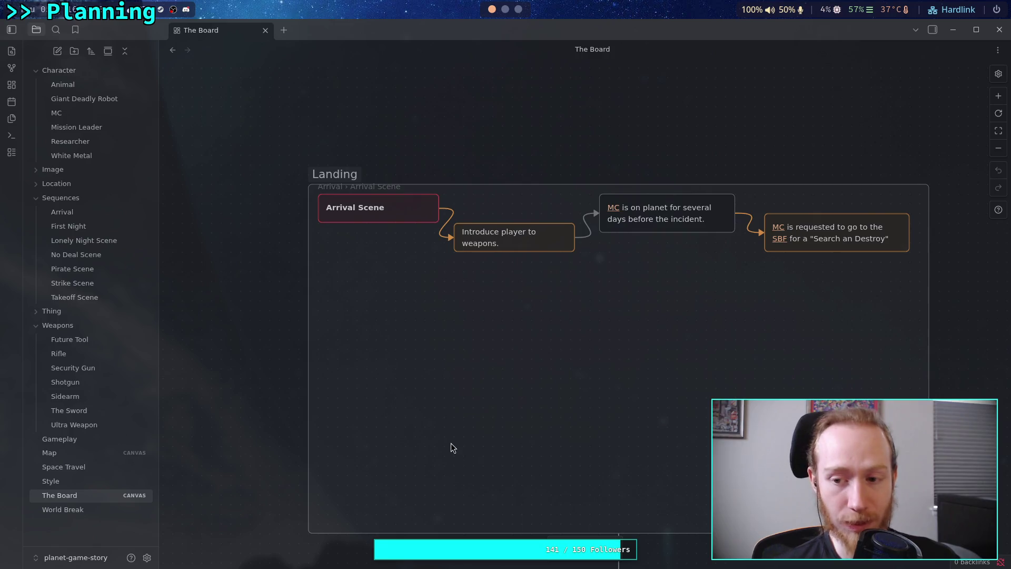
drag(453, 501, 412, 395)
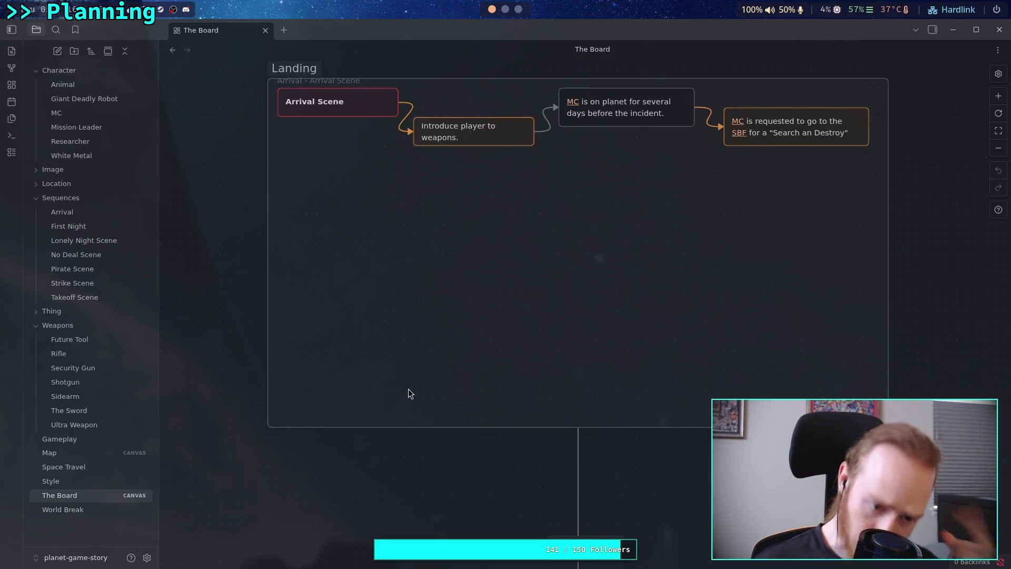
- Zoom the board out to fit Relay Station, Recovery and Final Mission groups in one view
scroll(400, 428, down, 10)
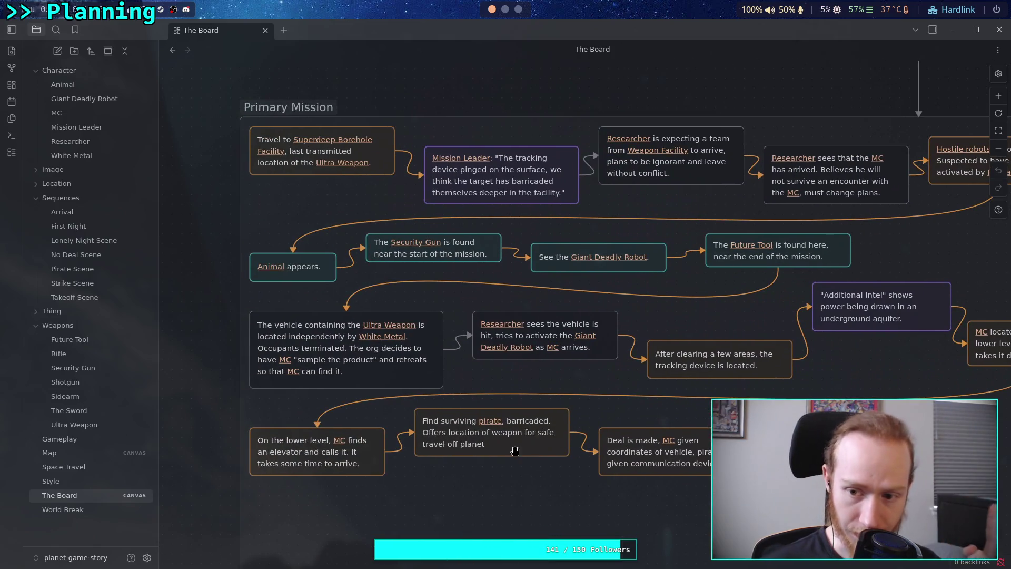
scroll(545, 428, down, 15)
scroll(439, 218, down, 10)
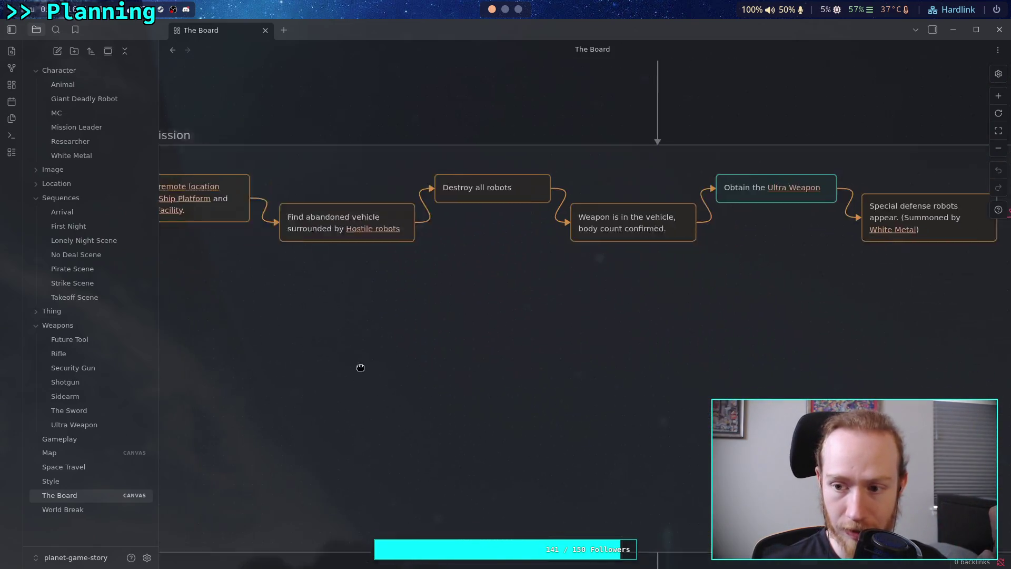
scroll(544, 245, up, 10)
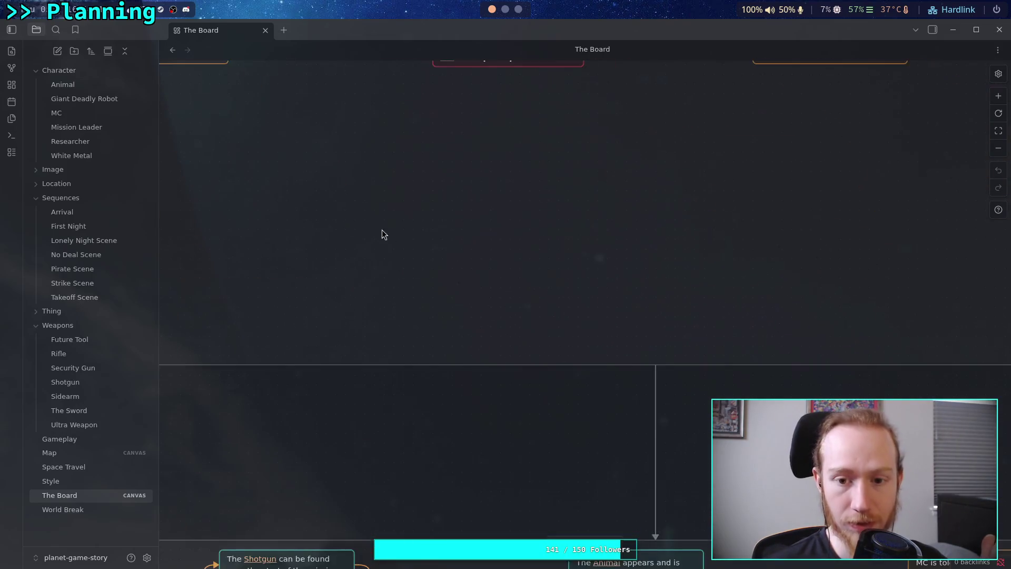
scroll(529, 397, down, 2)
scroll(537, 468, down, 10)
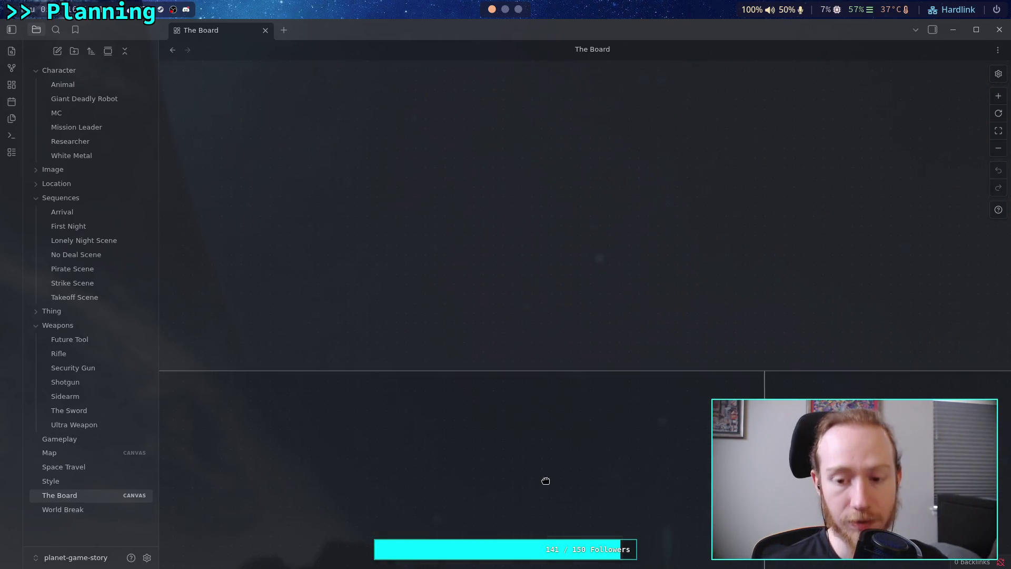
drag(586, 415, 532, 424)
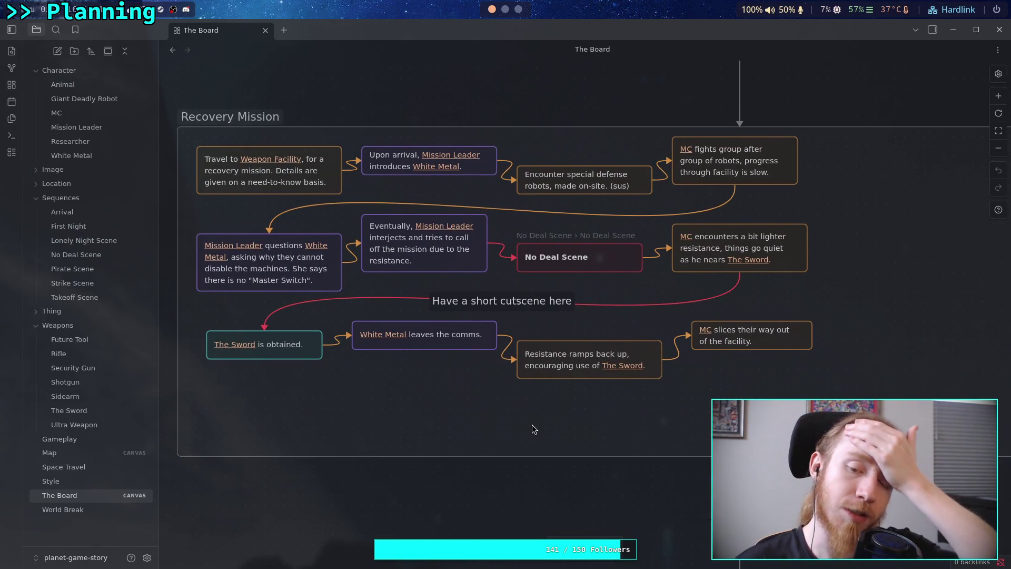
key(shift+1)
scroll(548, 345, up, 5)
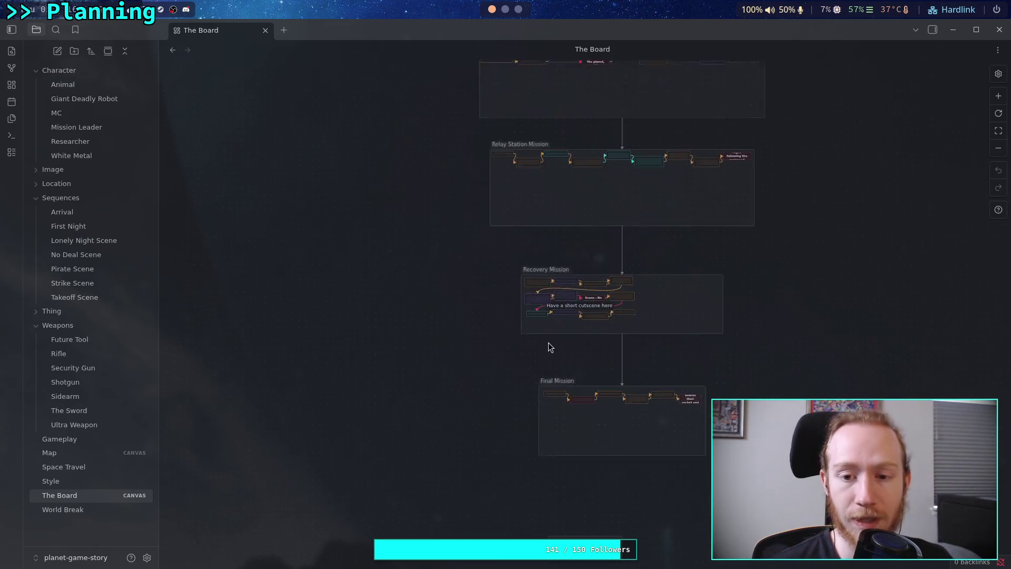
- Shift the board so Relay Station Mission sits near the top, briefly selecting the Landing group
scroll(424, 408, up, 2)
scroll(470, 387, down, 8)
drag(448, 393, 378, 332)
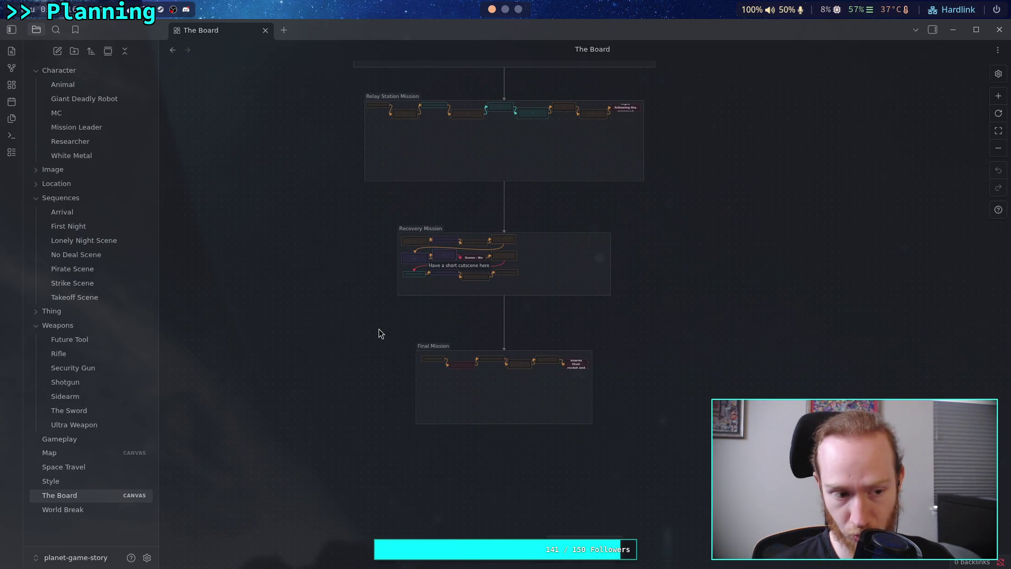
scroll(397, 440, up, 10)
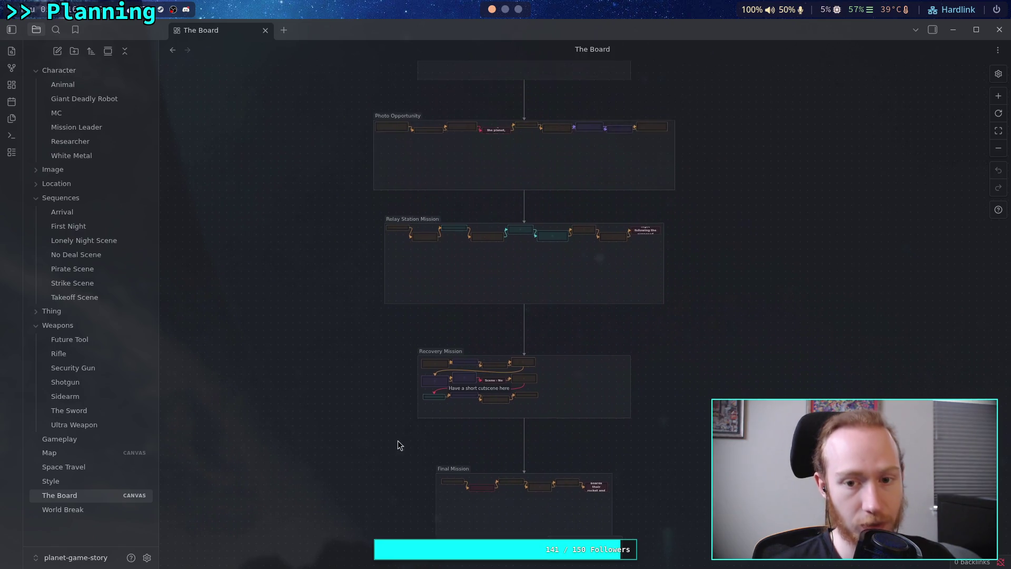
scroll(385, 475, down, 5)
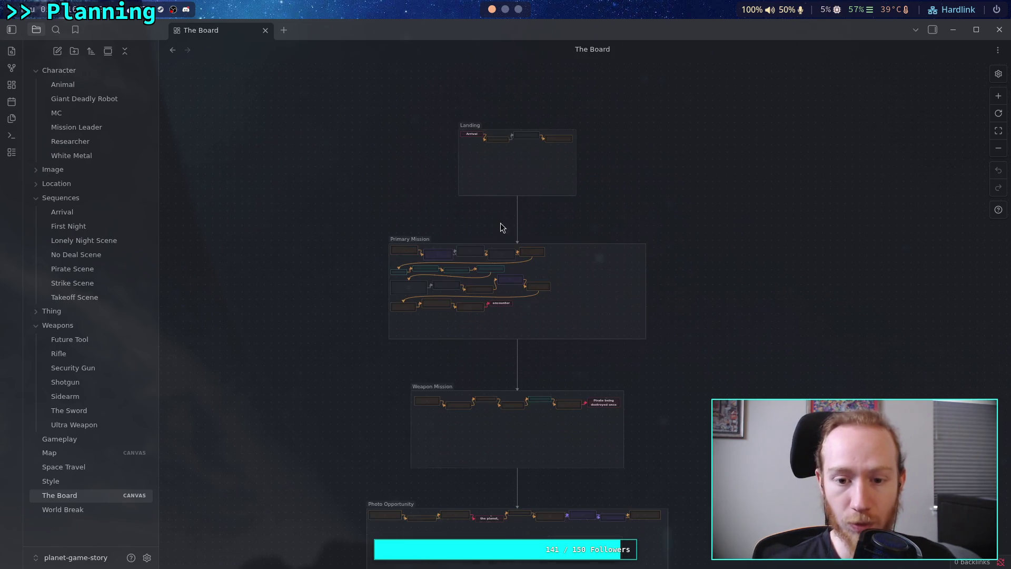
scroll(400, 405, down, 6)
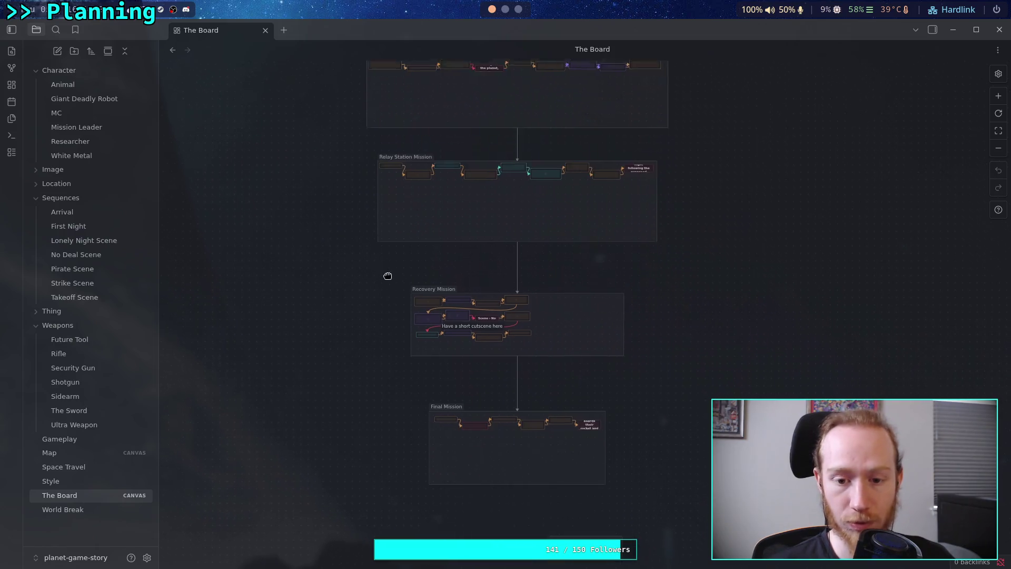
scroll(409, 301, up, 9)
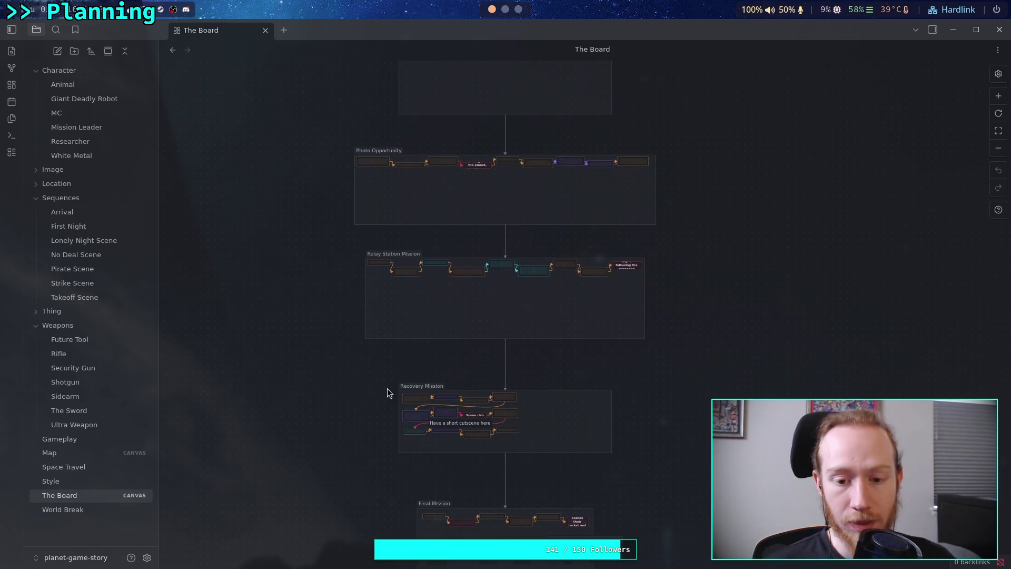
scroll(392, 307, up, 3)
click(450, 271)
click(619, 205)
click(458, 276)
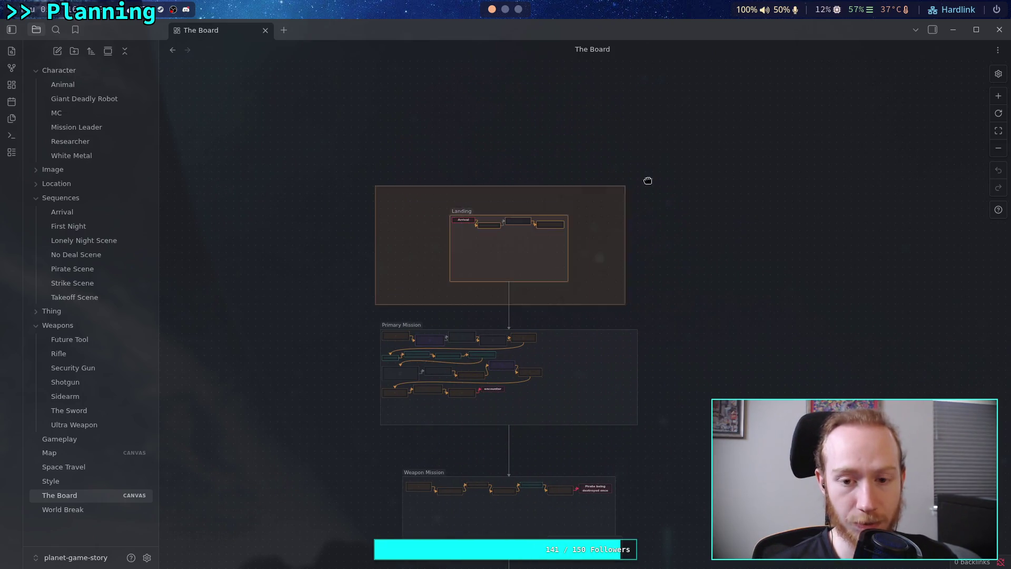
click(432, 273)
scroll(444, 153, down, 4)
scroll(454, 300, down, 3)
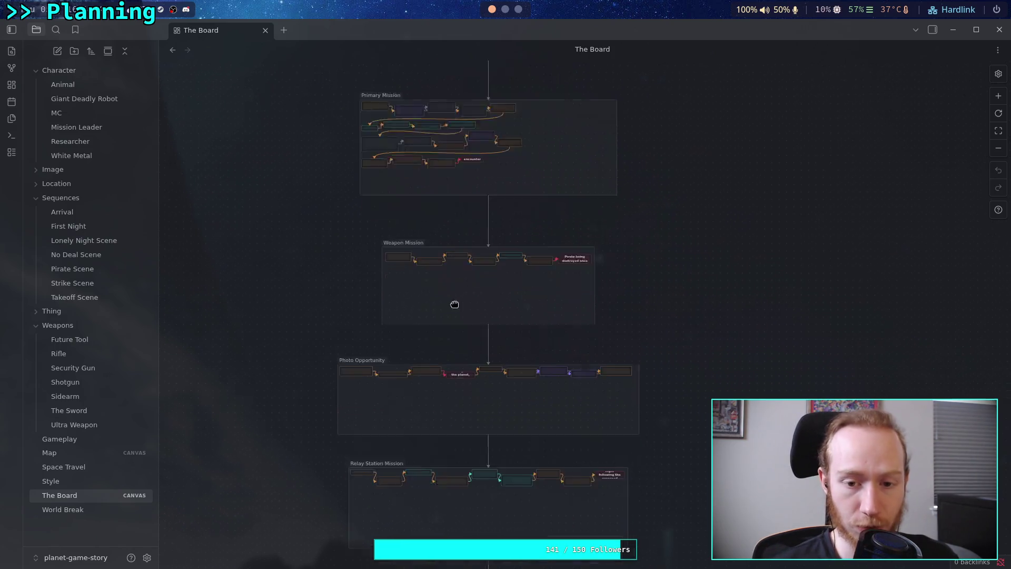
scroll(383, 469, down, 3)
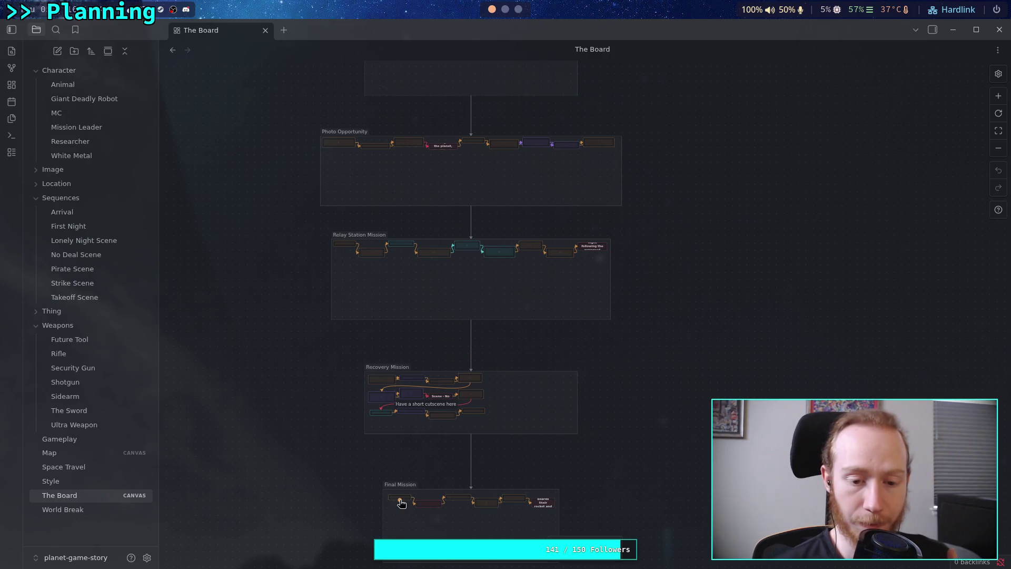
- Expand the Location folder and bring the Final Mission group's cards into view
click(35, 184)
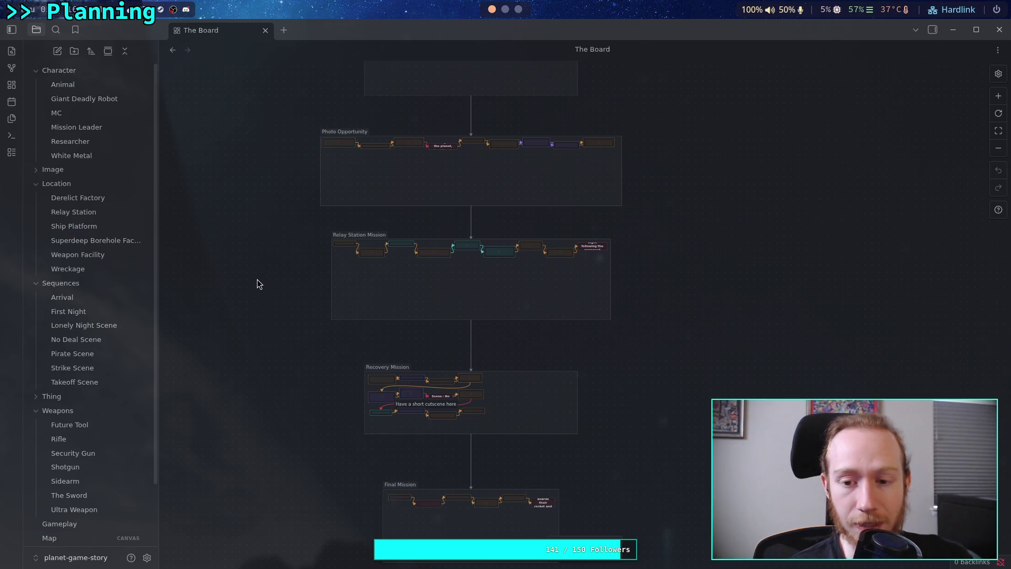
scroll(271, 435, up, 5)
scroll(273, 411, down, 5)
scroll(288, 428, down, 4)
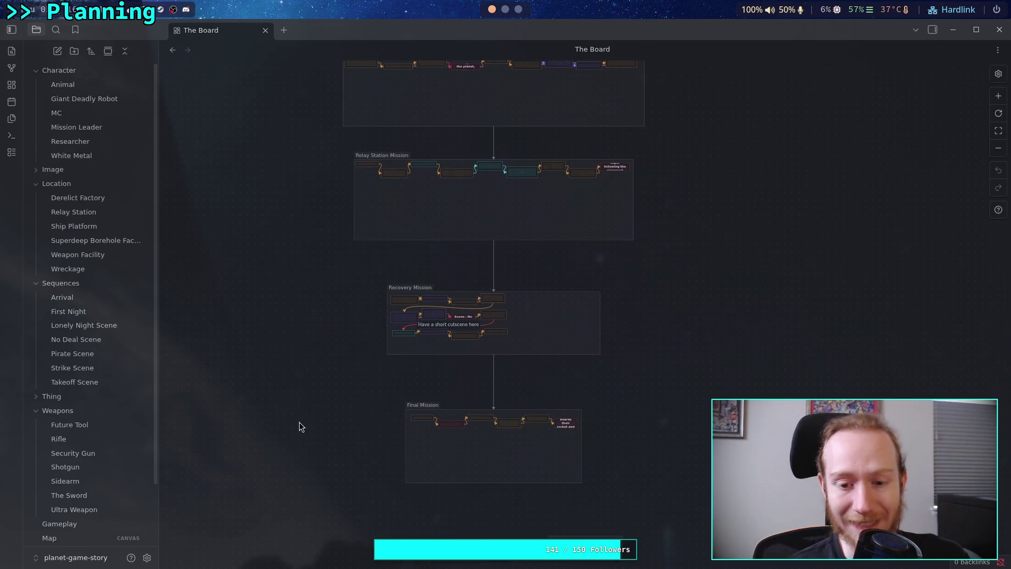
drag(323, 417, 293, 358)
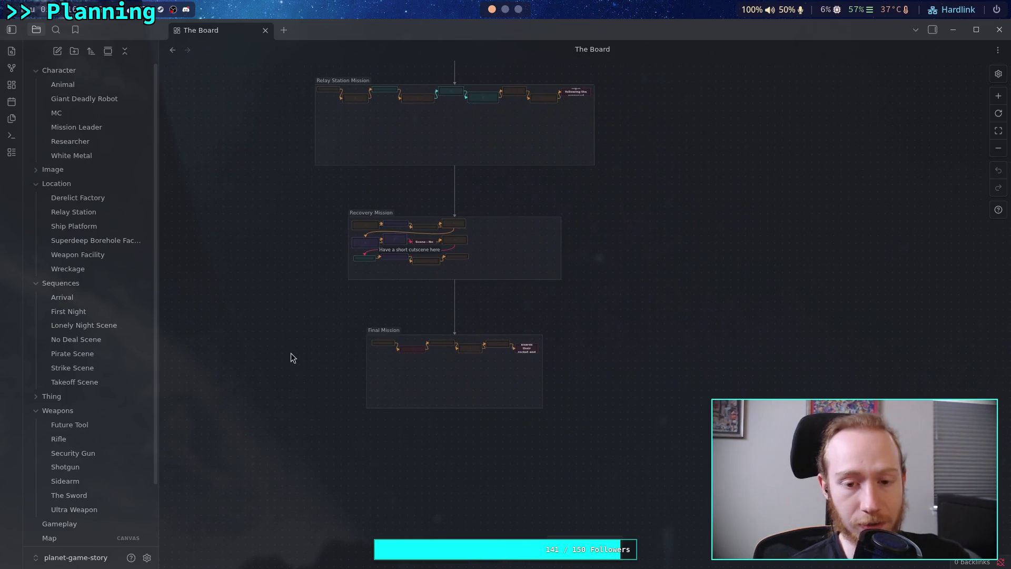
scroll(314, 318, up, 4)
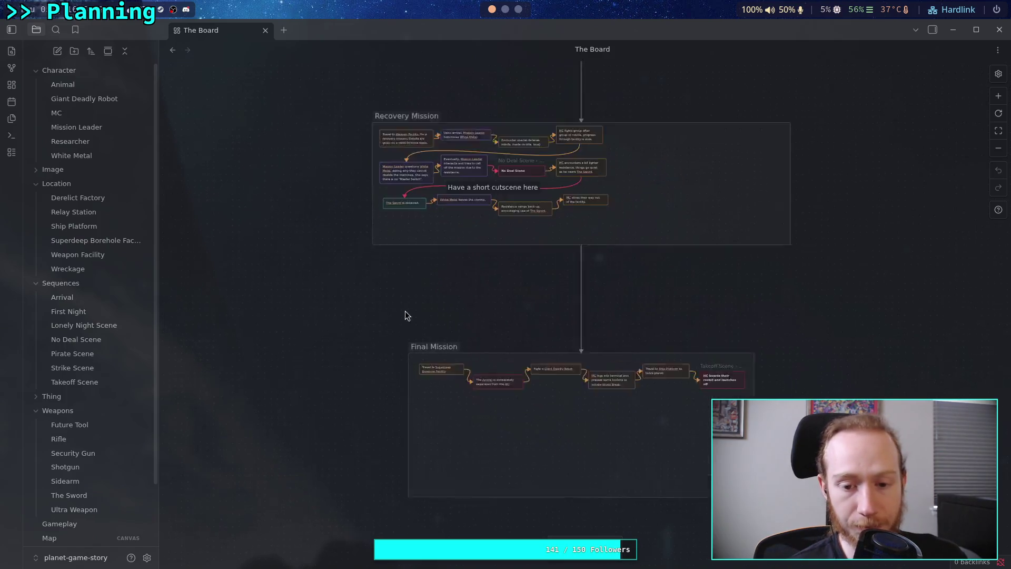
scroll(429, 322, up, 2)
scroll(426, 363, down, 2)
scroll(472, 363, up, 1)
scroll(458, 358, up, 1)
drag(434, 352, 458, 314)
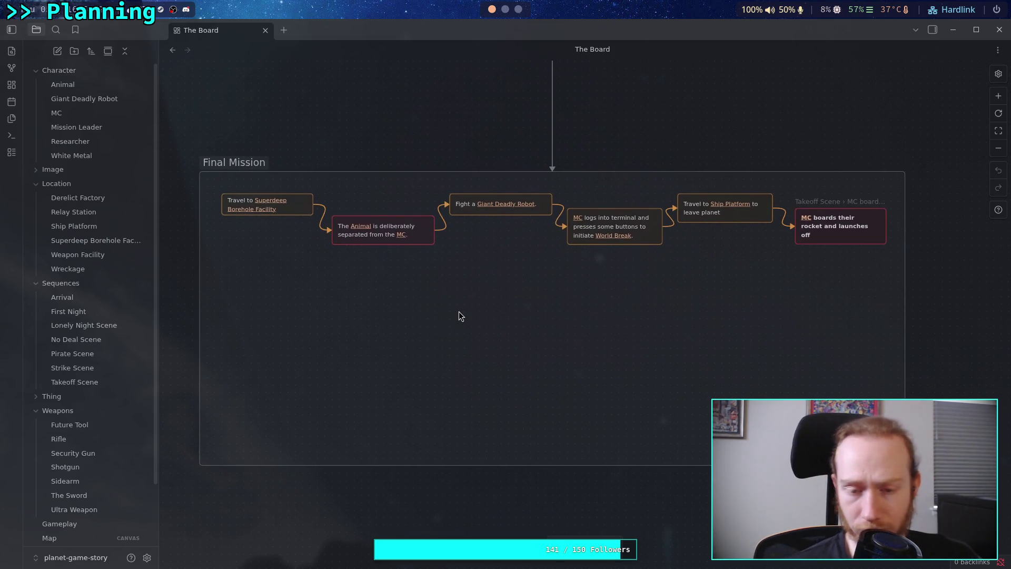
- Move up from Final Mission and zoom so the Recovery Mission group fills the view
mouse_move(469, 296)
mouse_down()
mouse_move(436, 374)
mouse_move(428, 448)
mouse_move(441, 323)
mouse_move(463, 325)
mouse_up()
scroll(446, 324, down, 1)
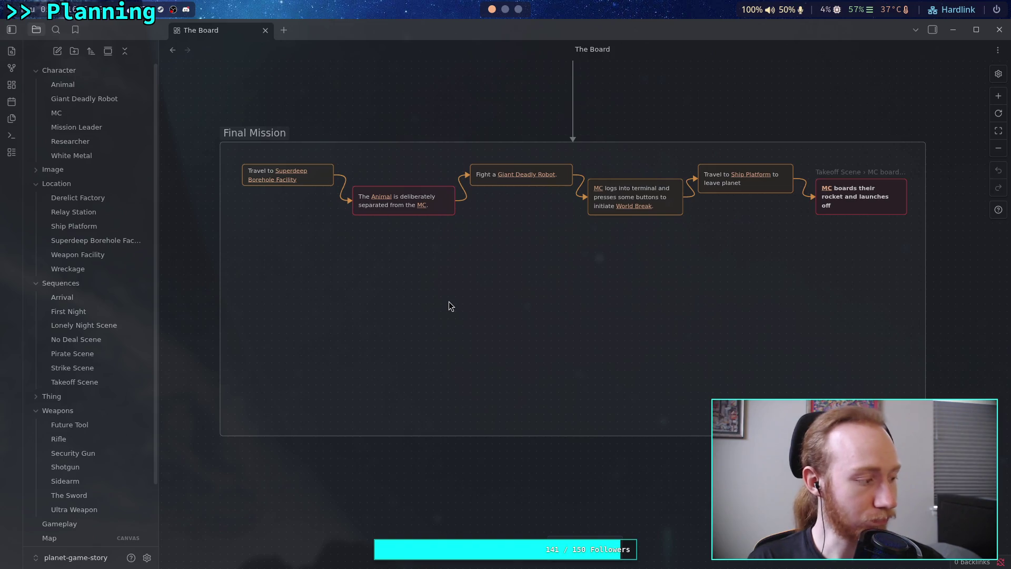
scroll(453, 264, up, 10)
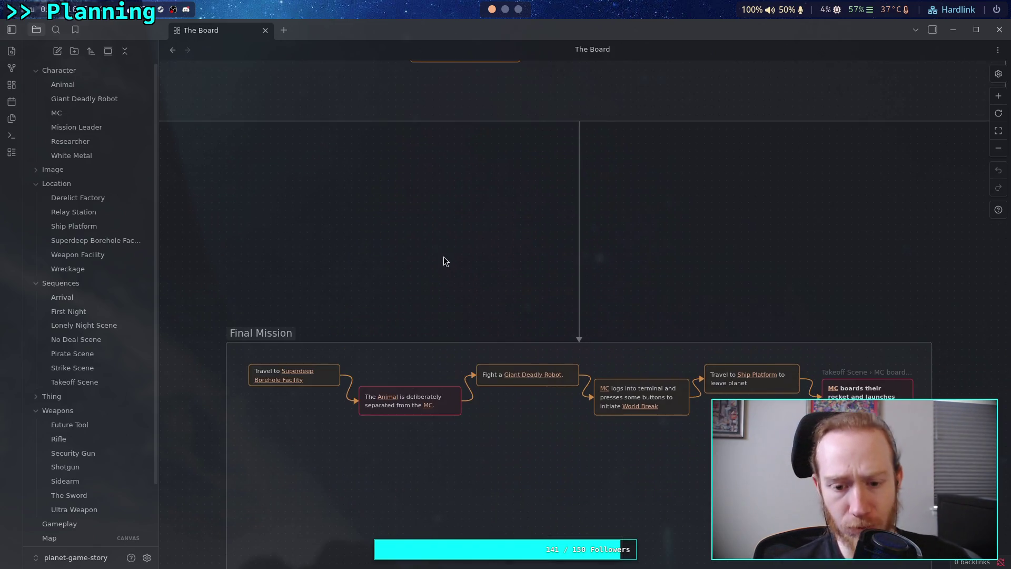
mouse_move(401, 375)
mouse_down()
mouse_move(415, 387)
mouse_move(368, 351)
mouse_up()
scroll(377, 347, up, 3)
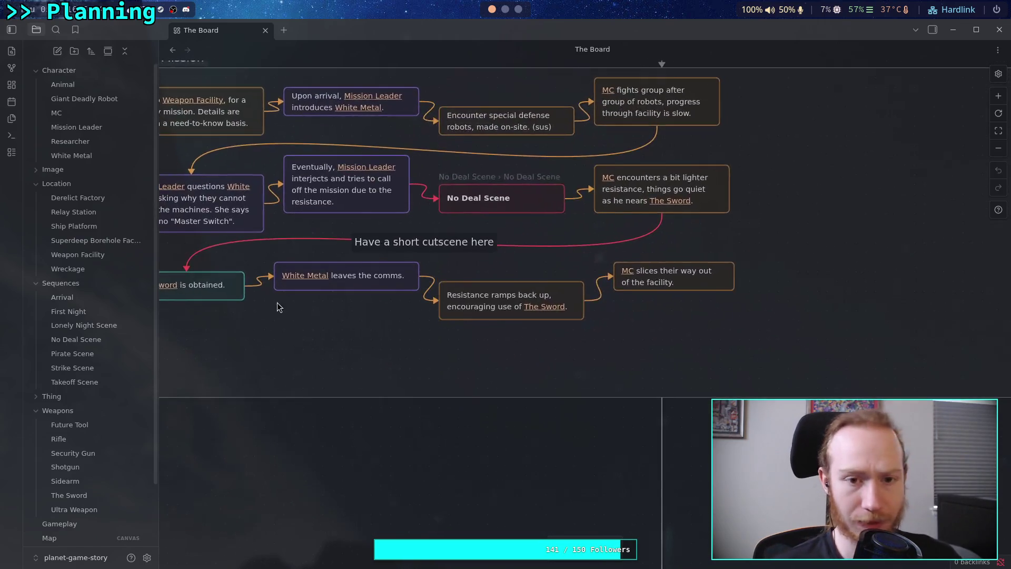
drag(278, 303, 335, 334)
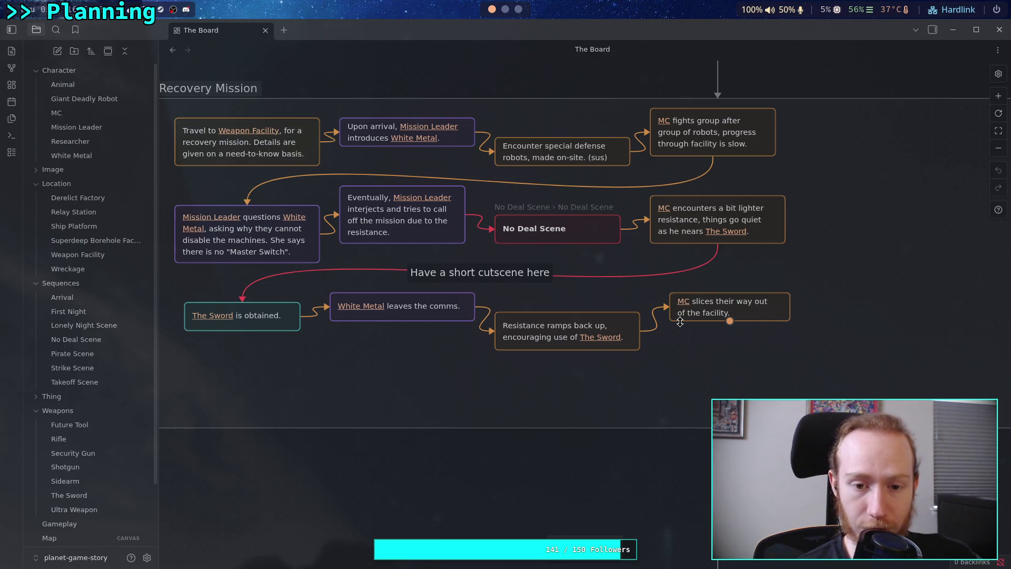
- Open the No Deal Scene card's note in a new tab via its context menu
click(526, 227)
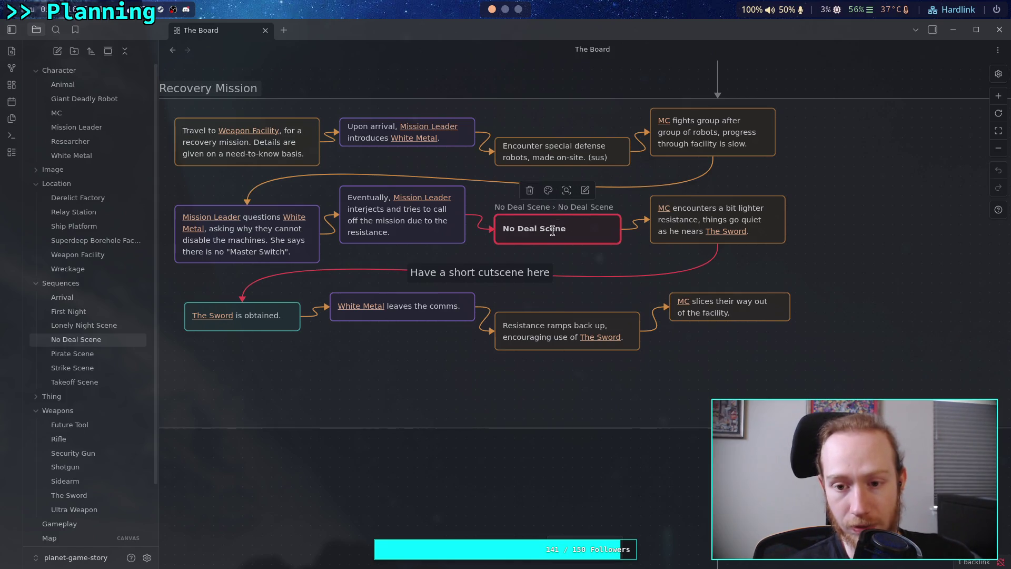
right_click(542, 230)
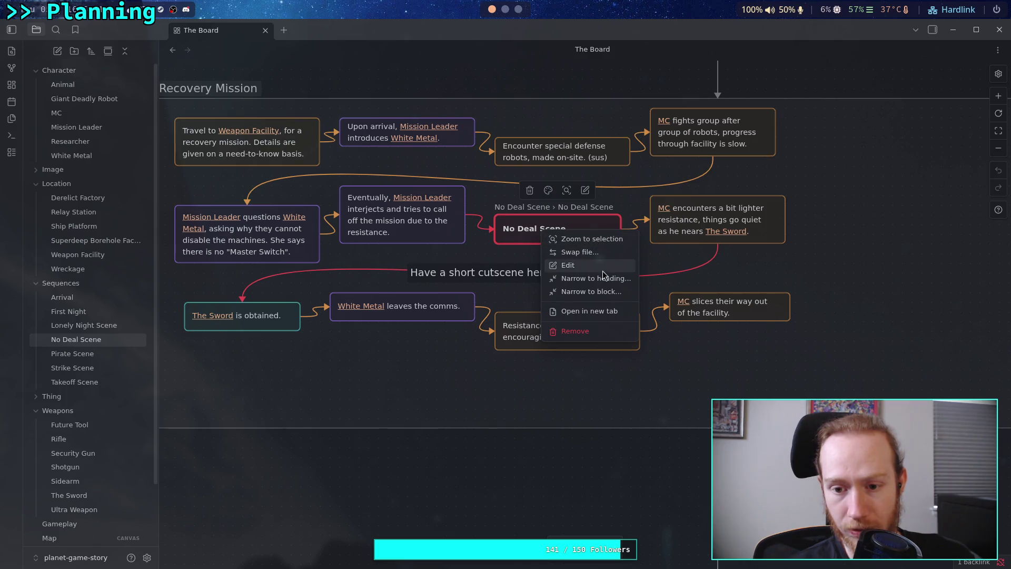
click(609, 311)
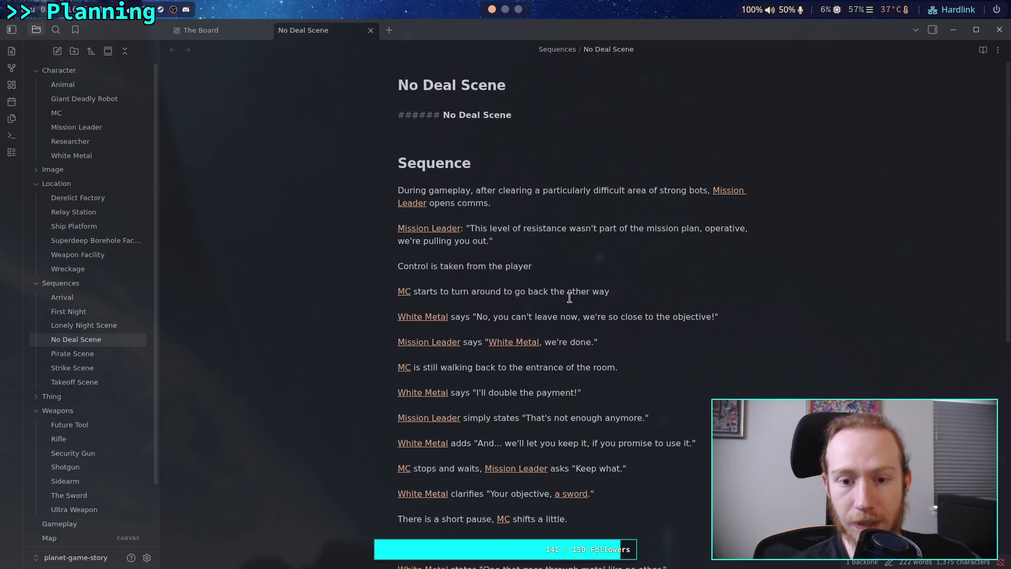
scroll(663, 263, down, 5)
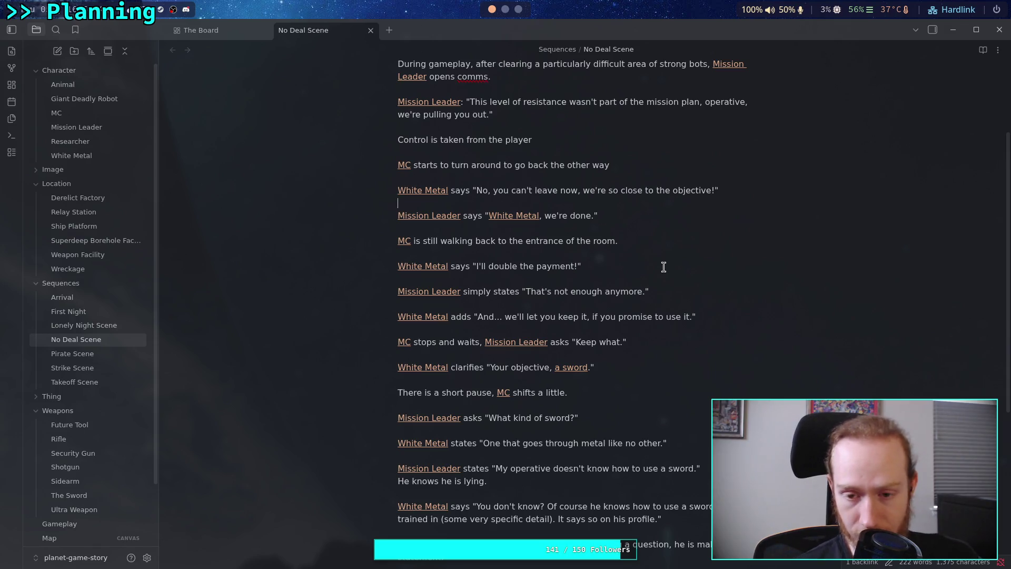
- Add '[[MC]] continues walking to the entrance of the room.' after the double-payment line
click(623, 269)
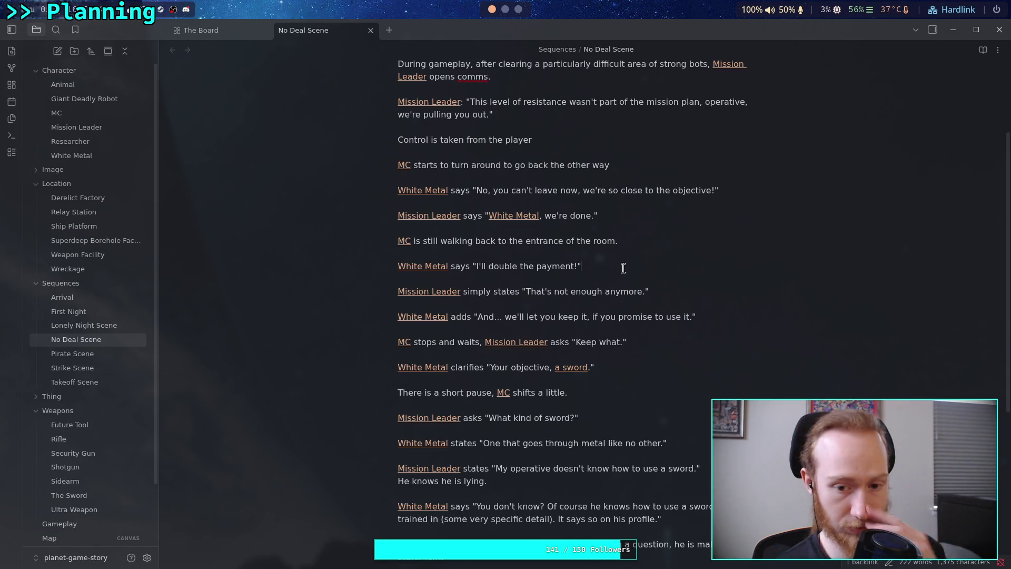
key(Return)
key(Return)
text([[)
text(MC)
key(Return)
text(continues walking t)
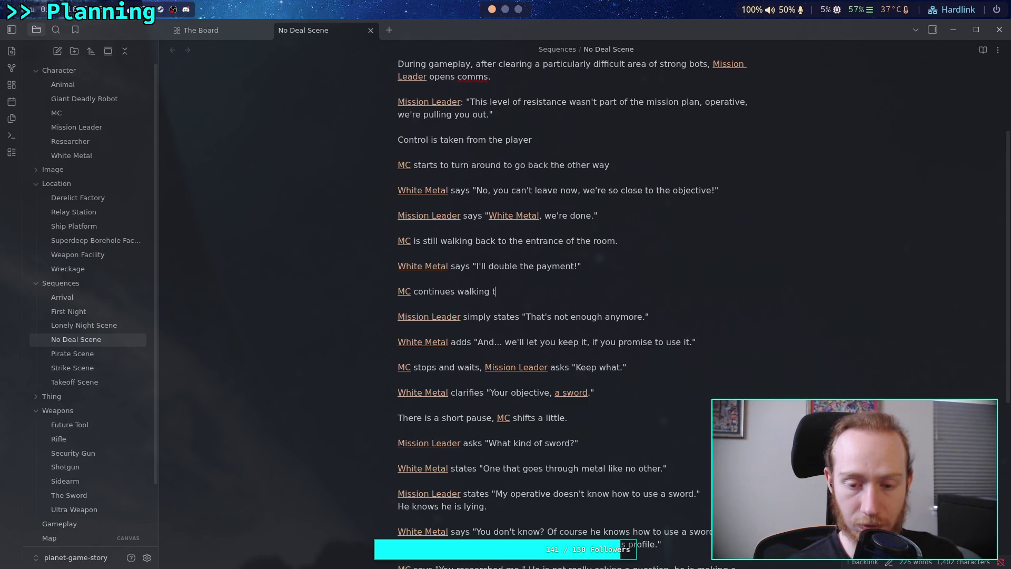
text(o the entrance of)
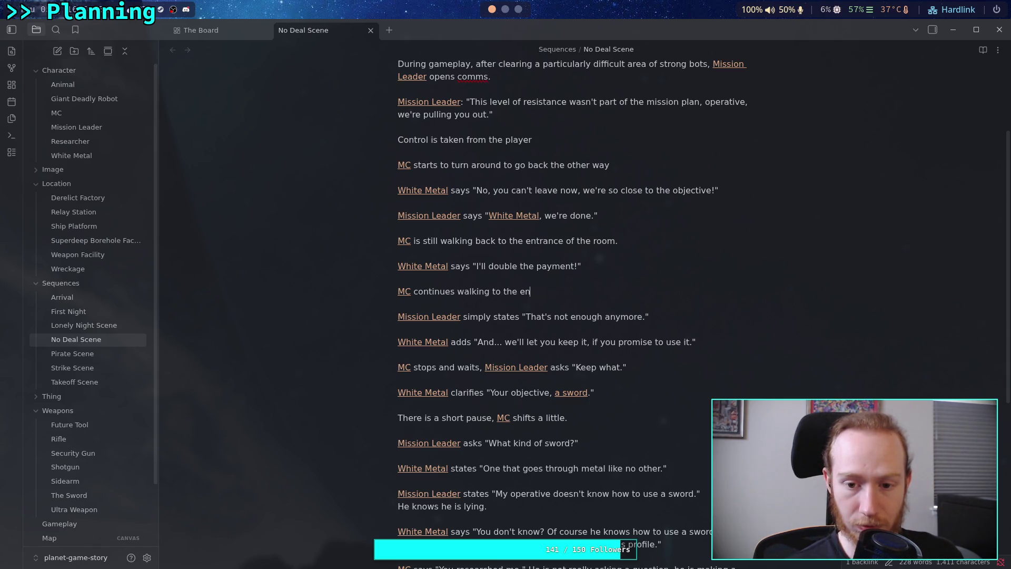
text( the room.)
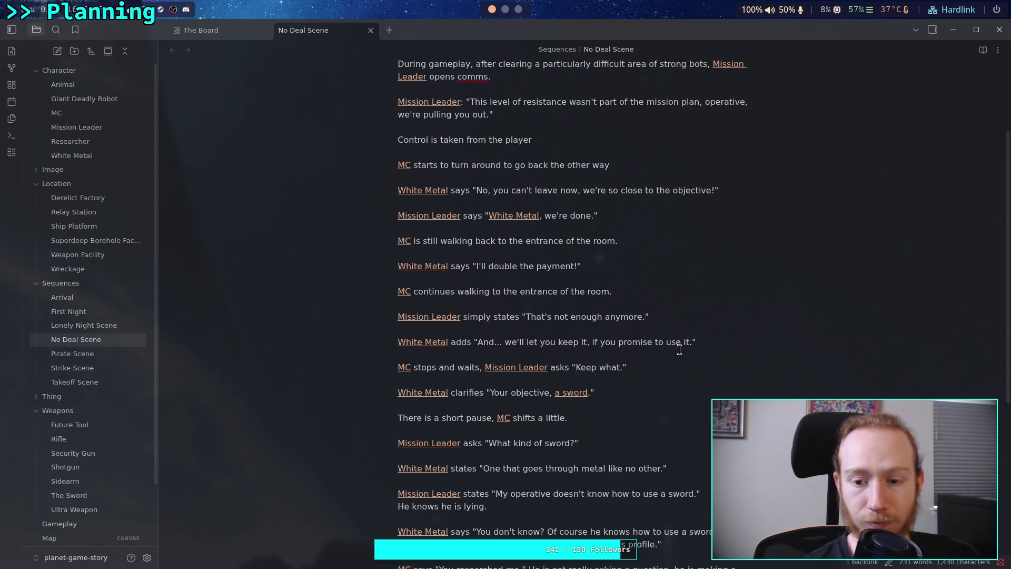
scroll(677, 332, down, 2)
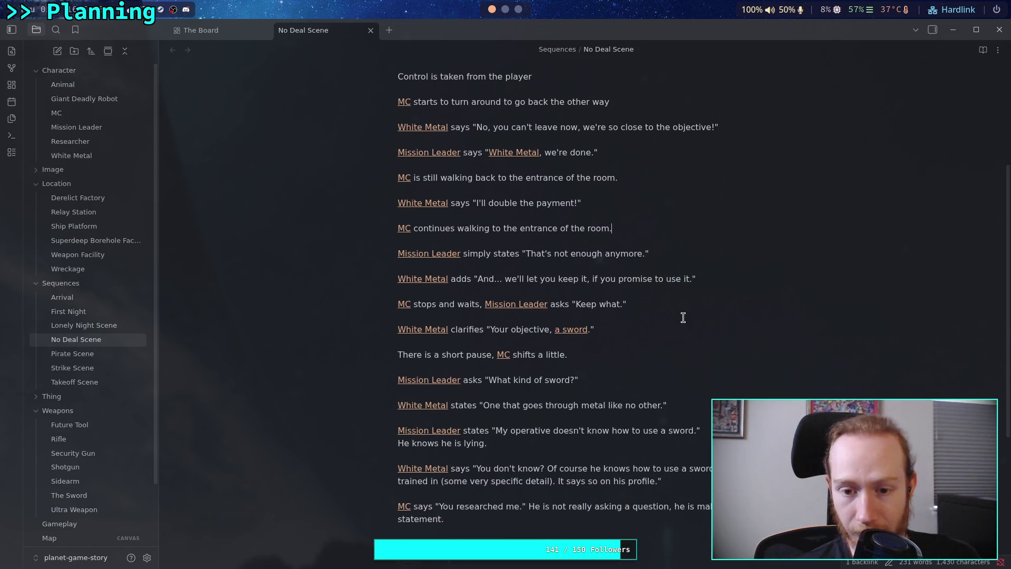
scroll(682, 311, down, 2)
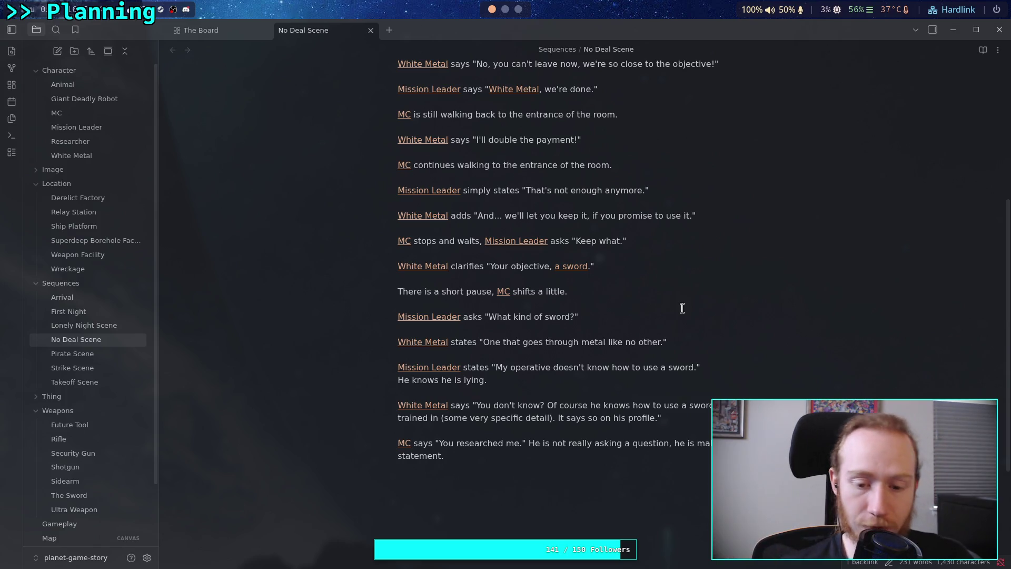
scroll(579, 337, down, 3)
click(508, 369)
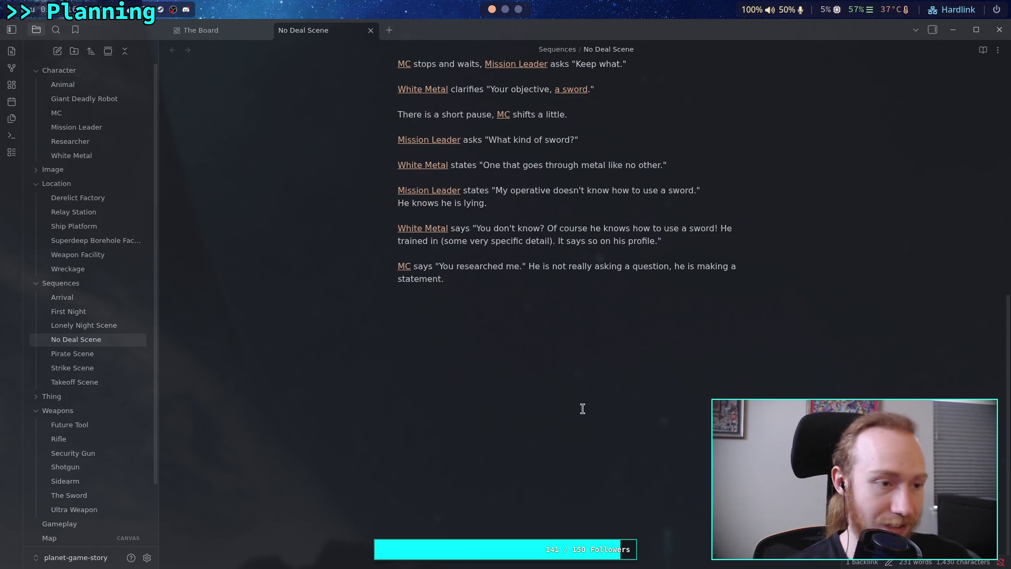
- Add a new line at the note's end where [[White Metal]] asks "Will you do it?"
key(Return)
key(Return)
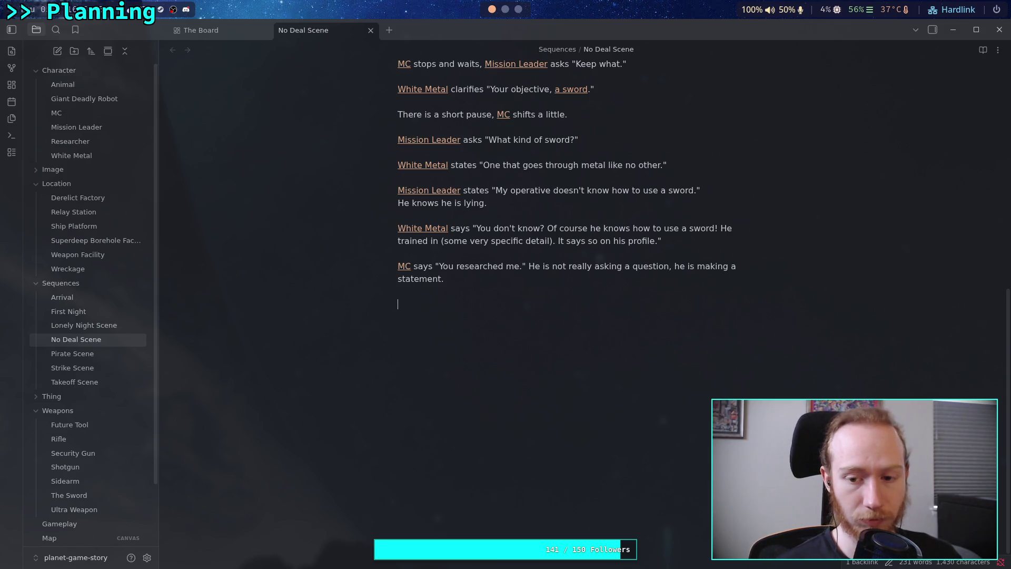
text([[W)
text(hite)
key(Return)
text(asks ")
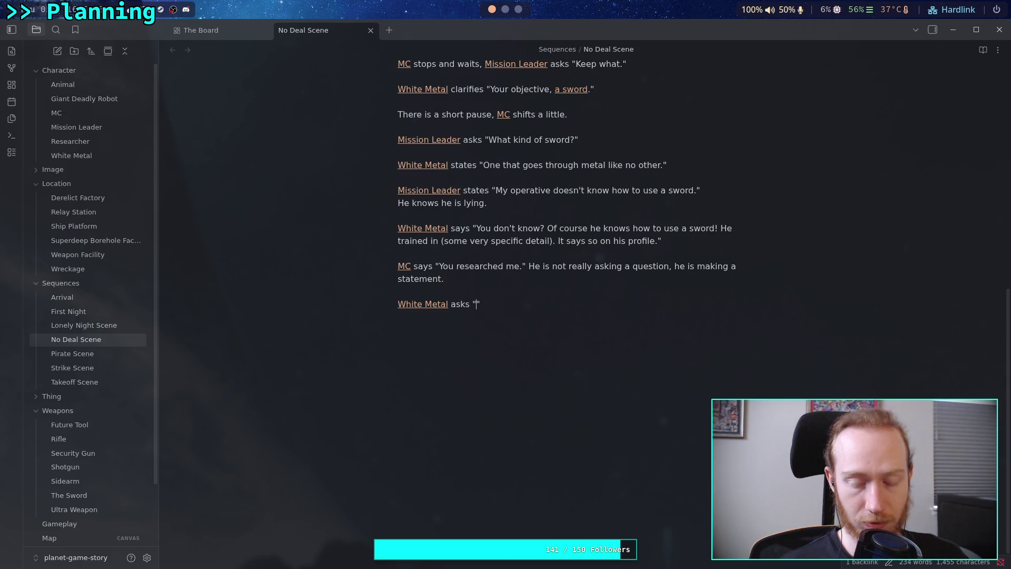
text(Will your)
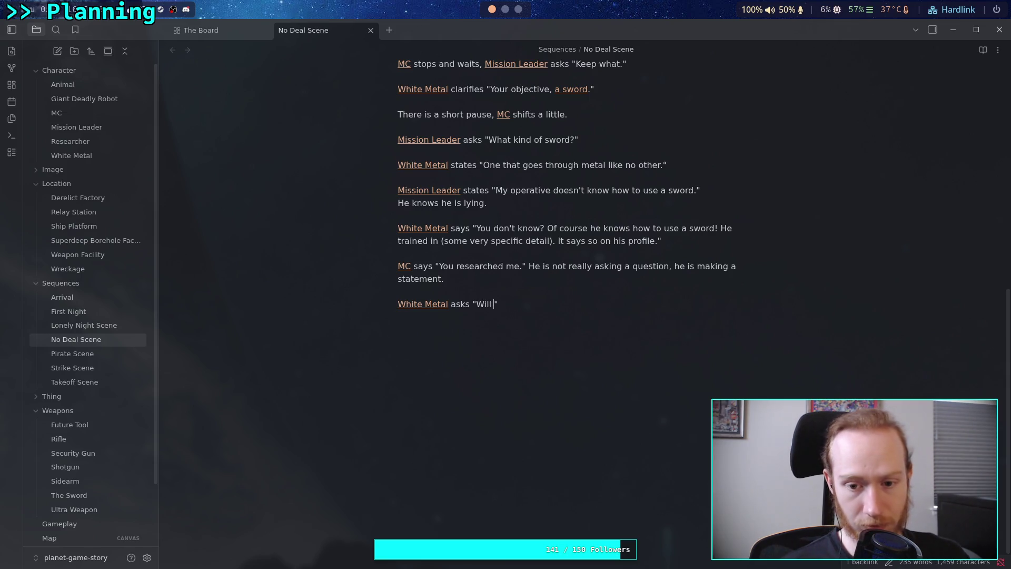
key(BackSpace)
key(BackSpace)
text(do it?)
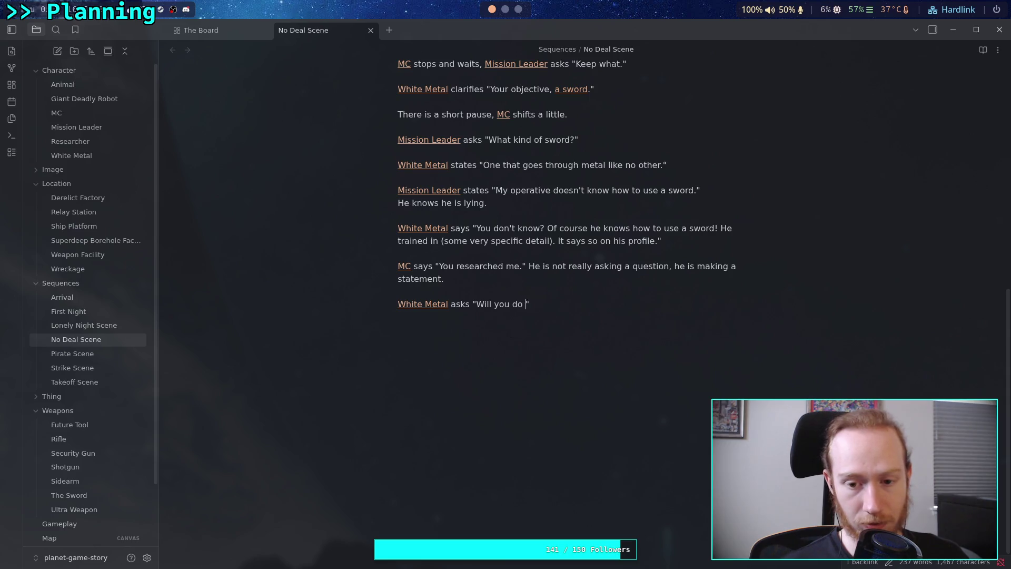
click(540, 304)
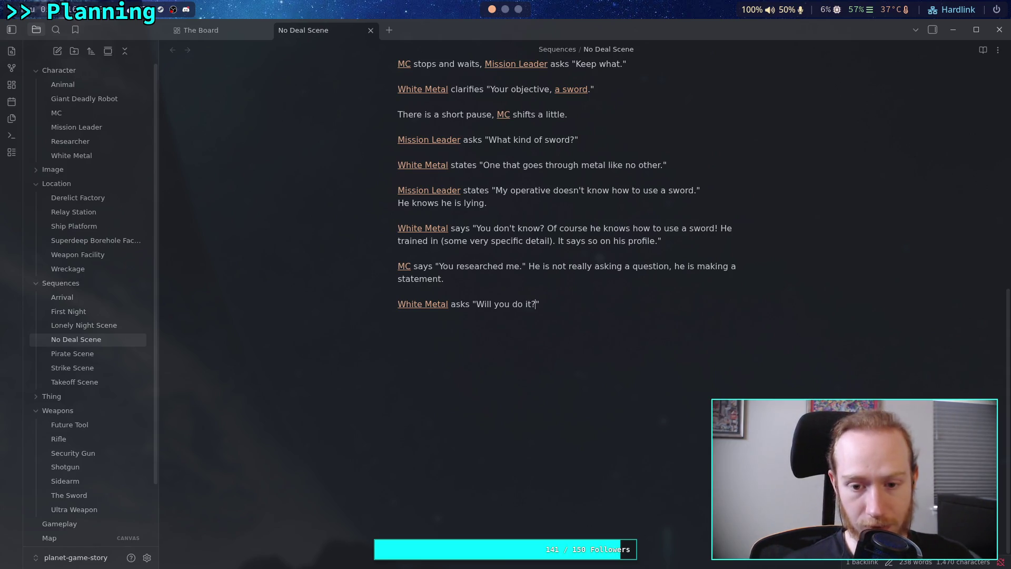
- Start MC's reply on a new line with '[[MC]] says'
key(Return)
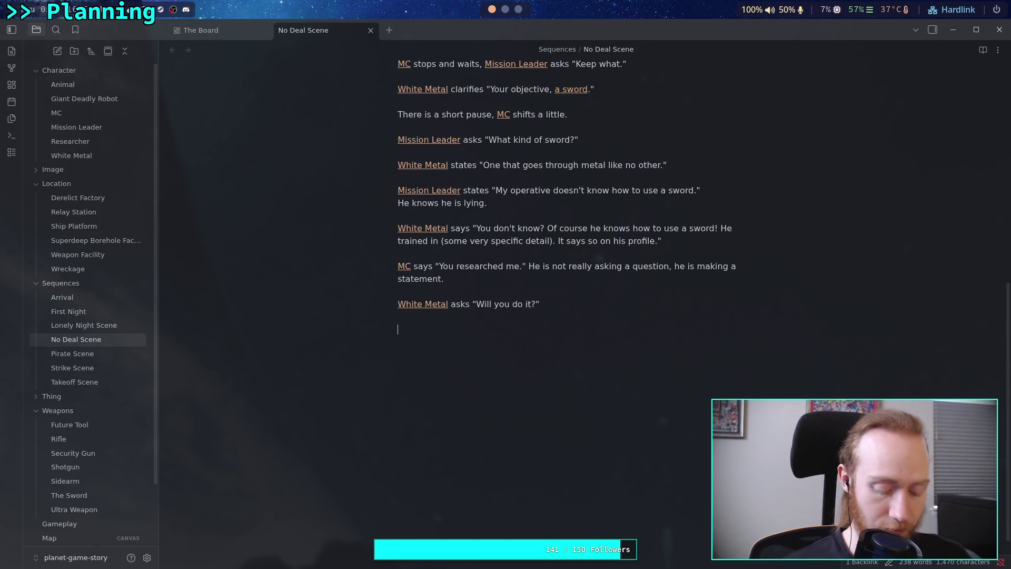
text([[MC)
key(Return)
text(MC says)
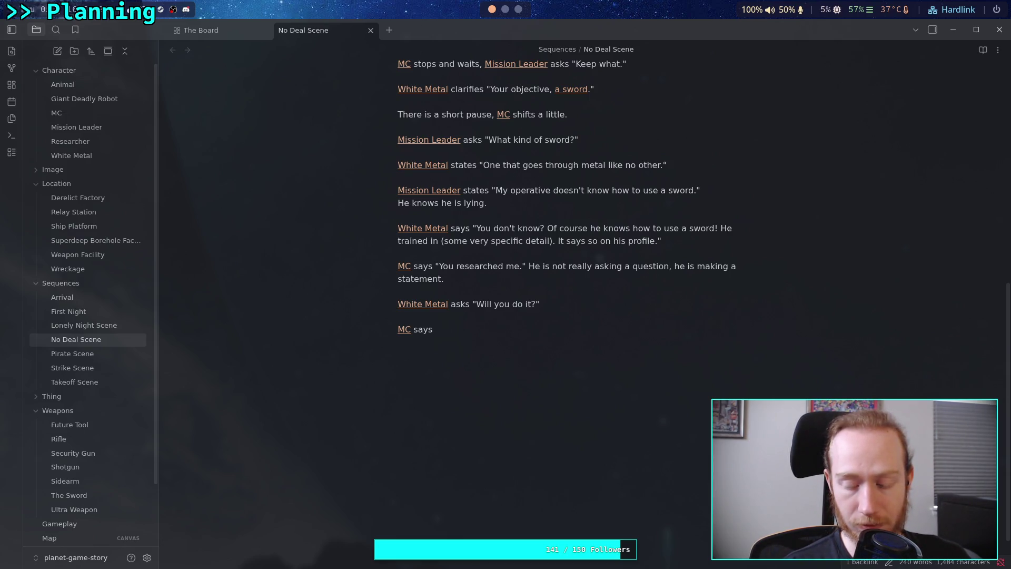
- Rewrite MC's reaction: he thinks it over, holding his weapon relaxed, and says "Yes."
key(BackSpace)
key(BackSpace)
key(BackSpace)
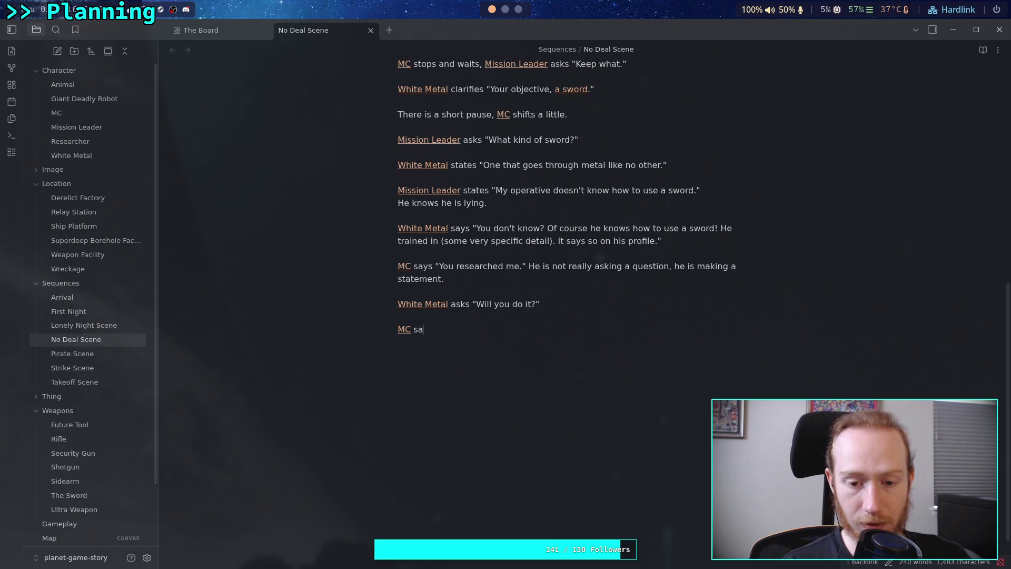
text(thinks about it)
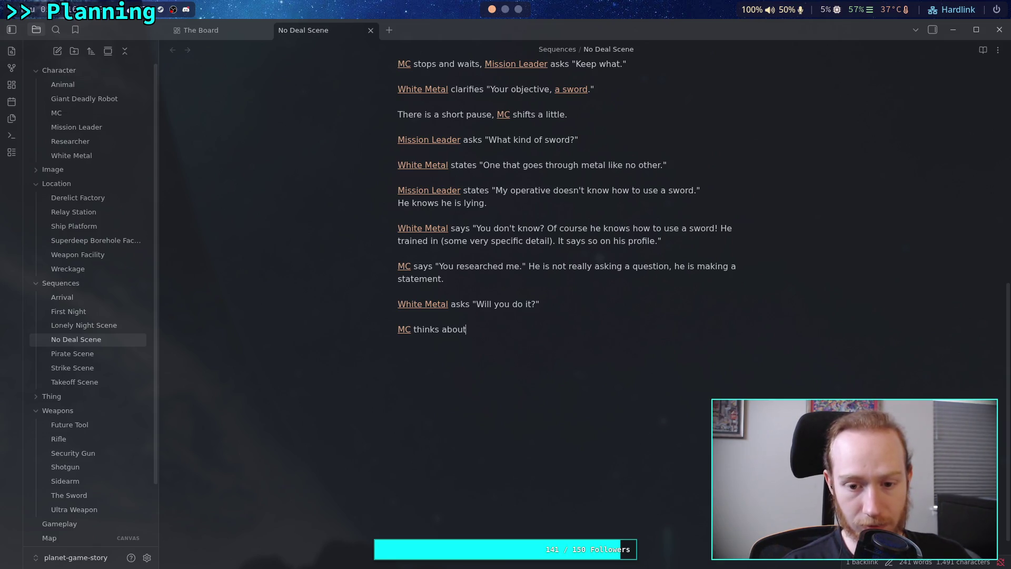
text(.)
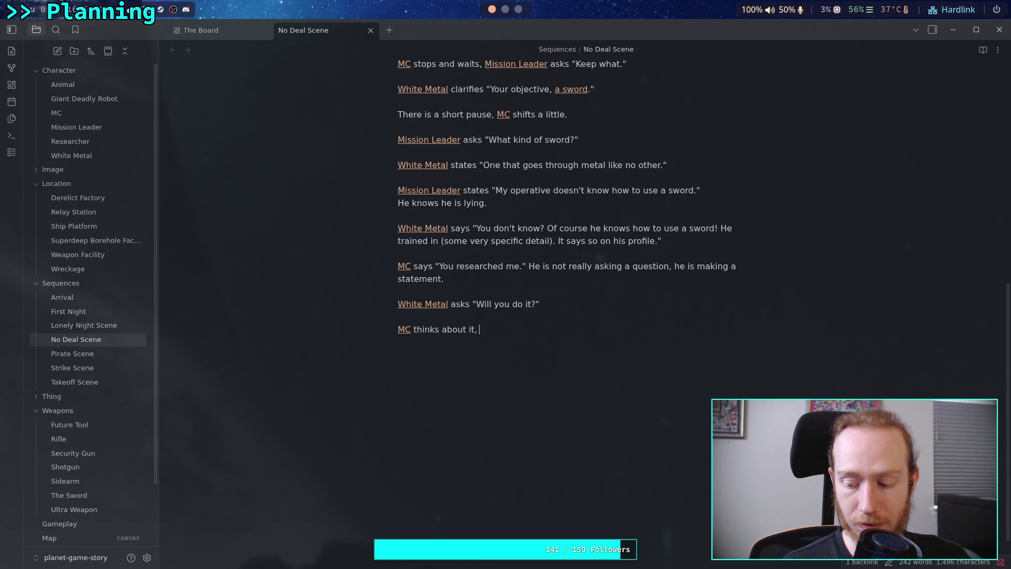
text(holdi)
text(ng )
text(hes )
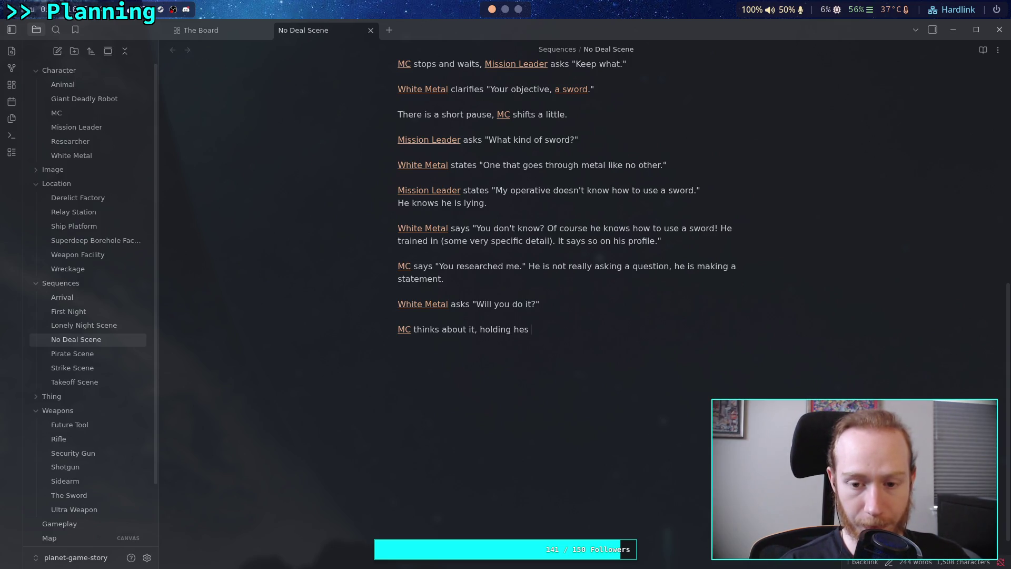
key(BackSpace)
key(BackSpace)
key(BackSpace)
text(is weapon )
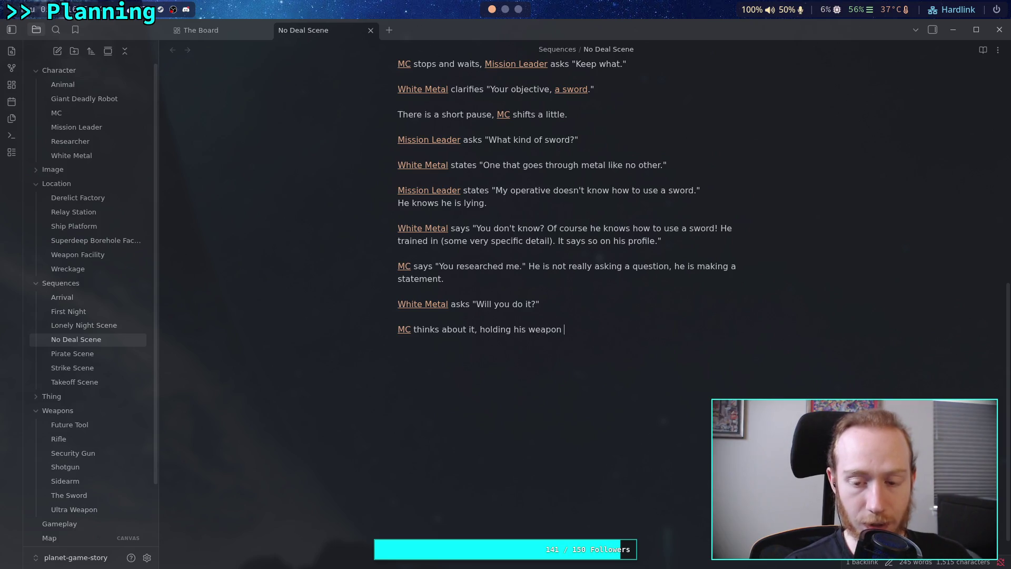
text(in a)
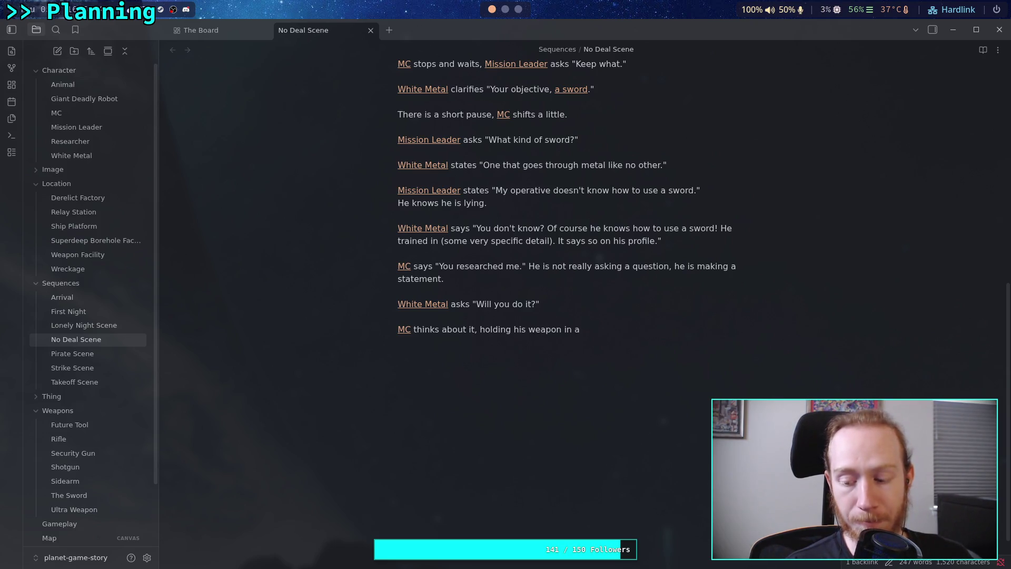
text(relaxe)
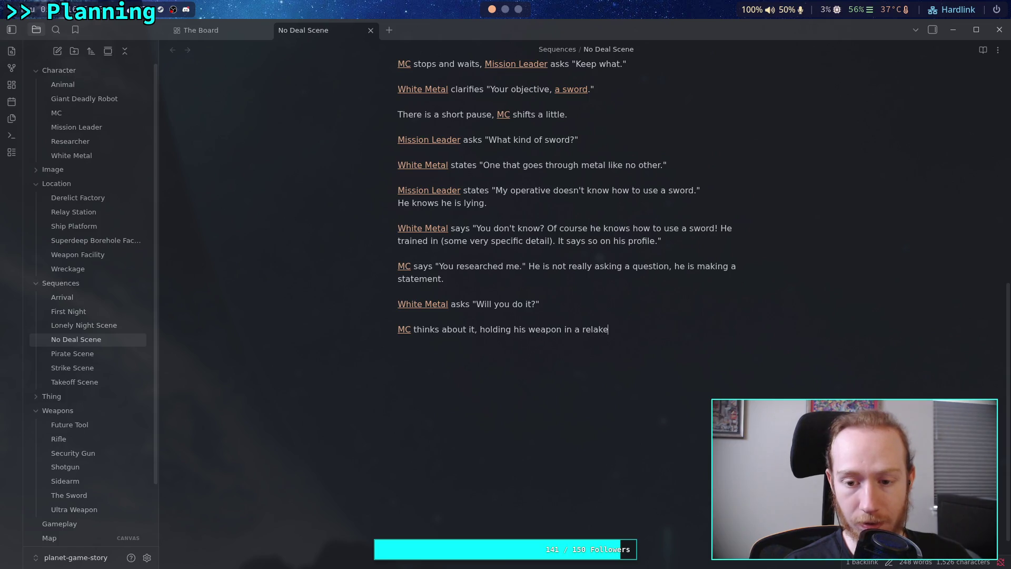
text(d )
text(manner)
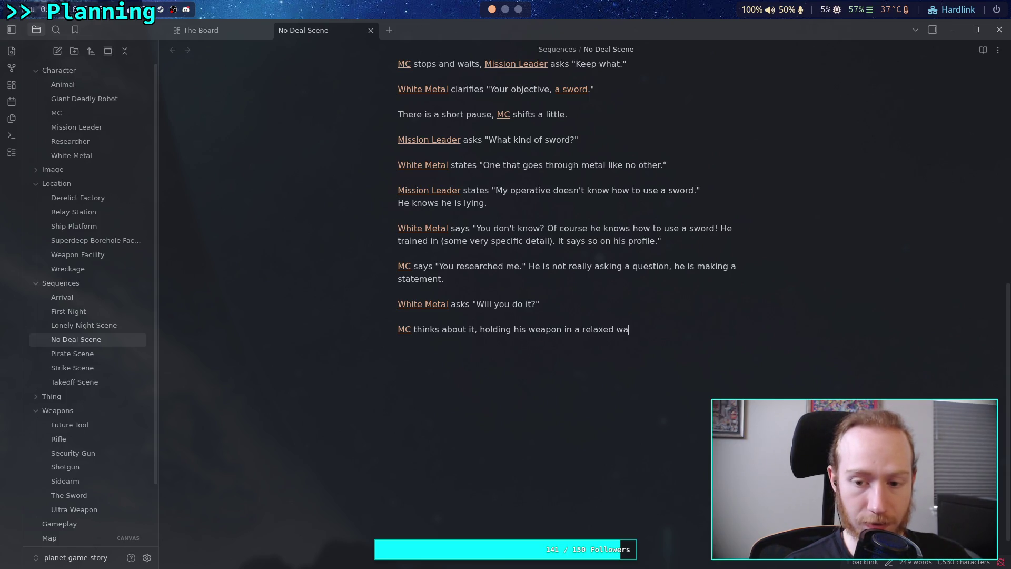
text(.[[MC)
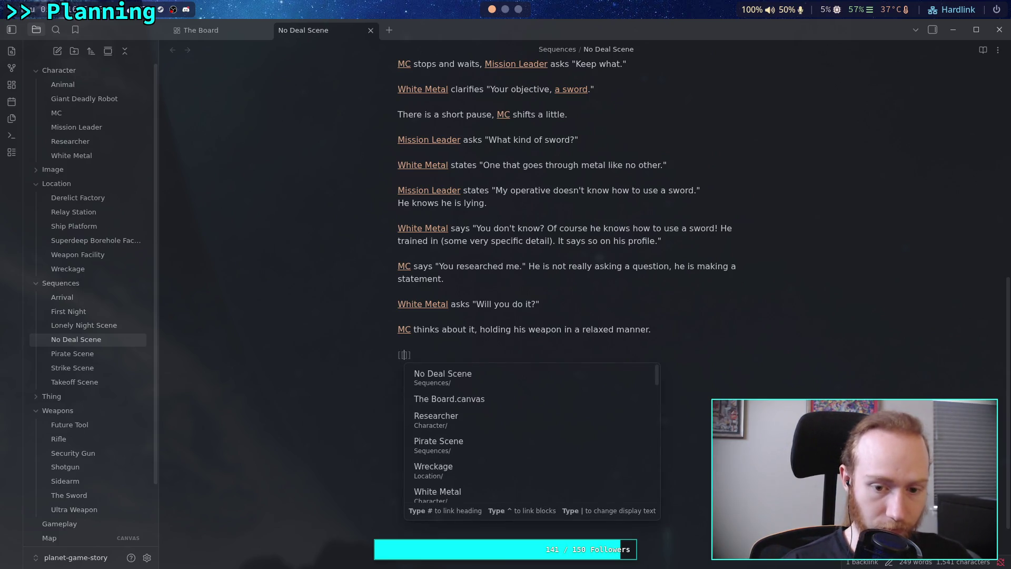
key(Return)
text(says )
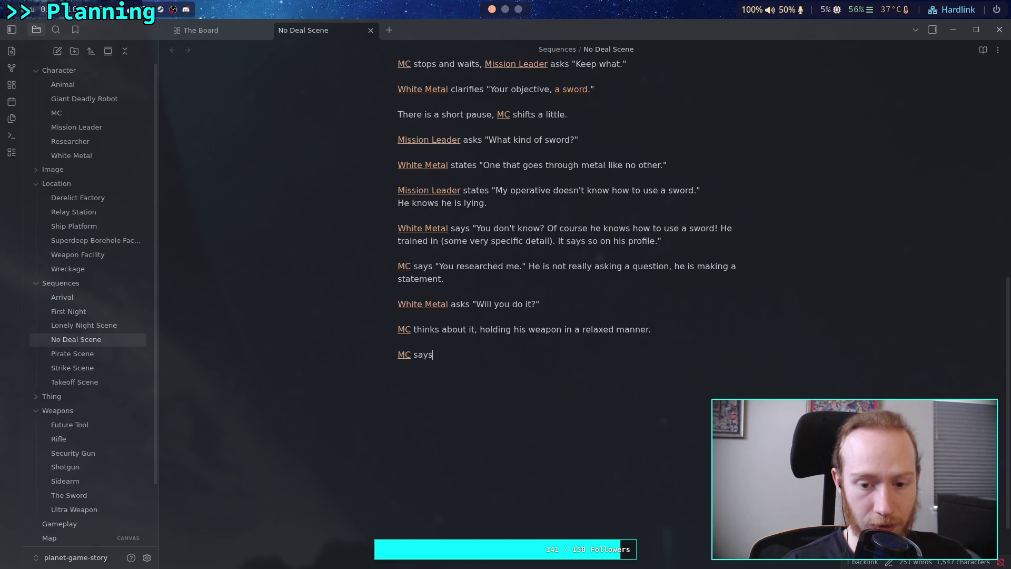
text(")
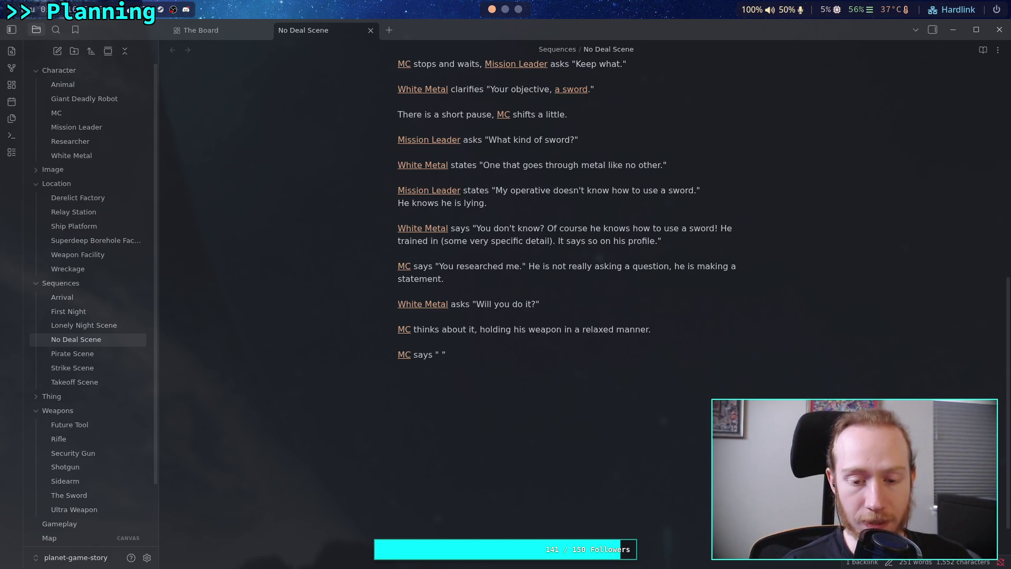
text(Yes.)
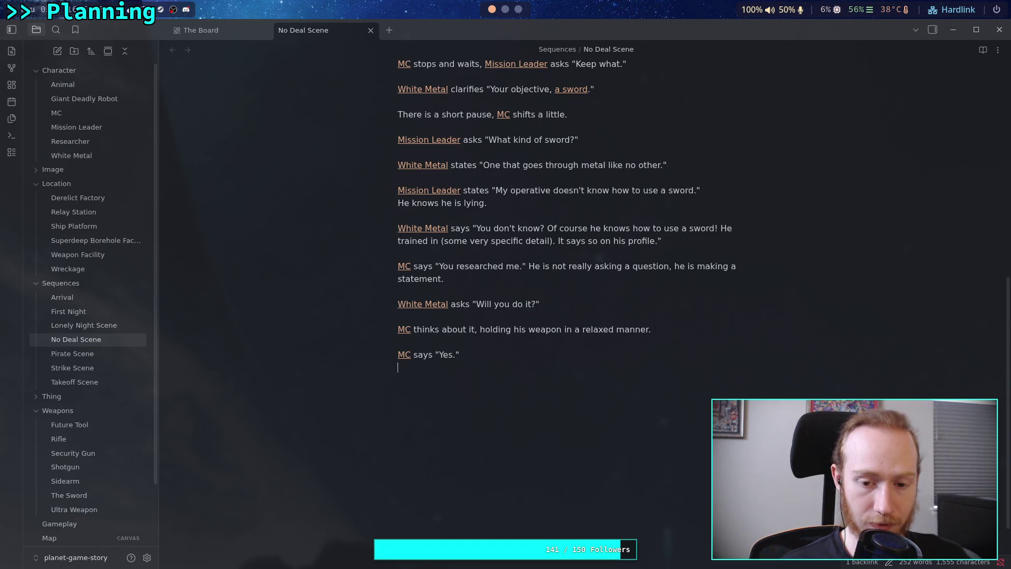
key(Return)
key(Return)
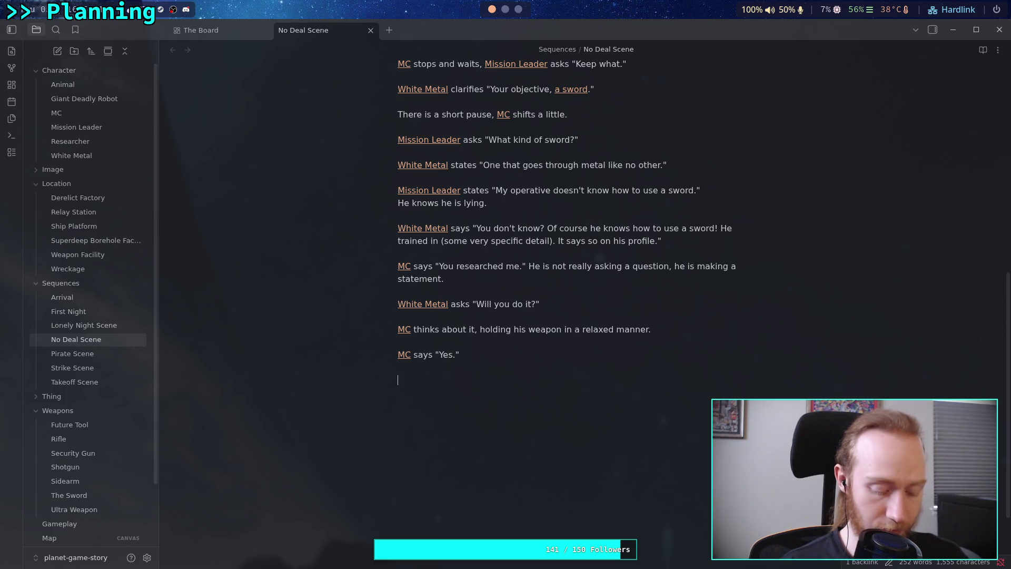
- Add [[White Metal]]'s reply "good to hear, you will love it," as [[MC]] turns and walks off screen
text([[wh)
key(Return)
text(says ")
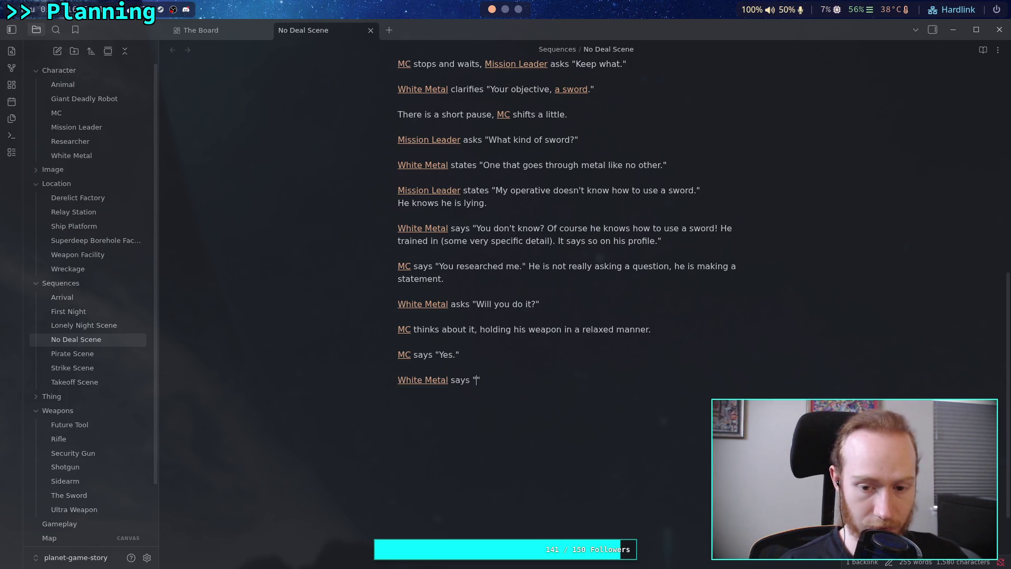
text(That's )
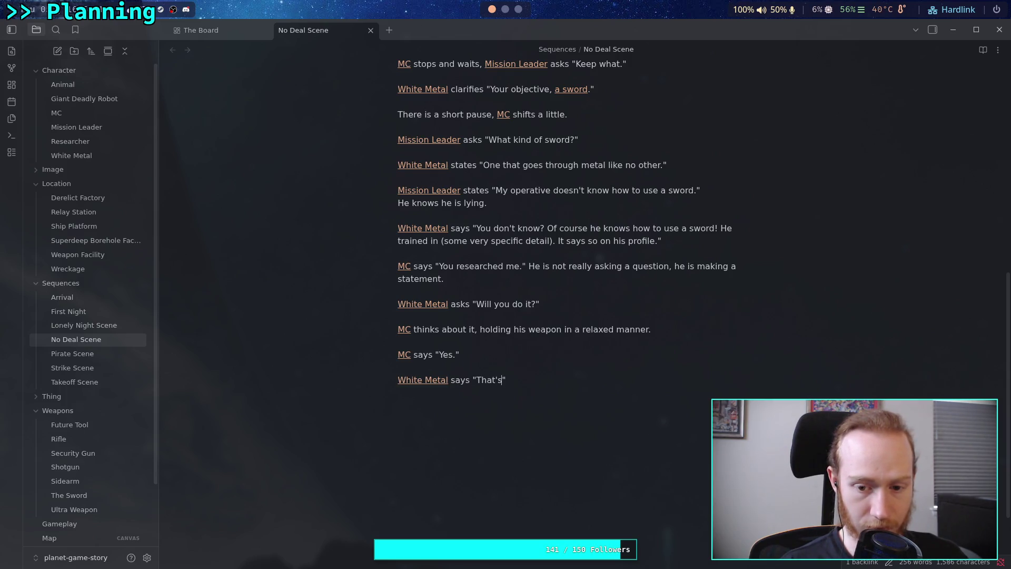
text(cool)
key(BackSpace)
key(BackSpace)
key(BackSpace)
text(good to hear)
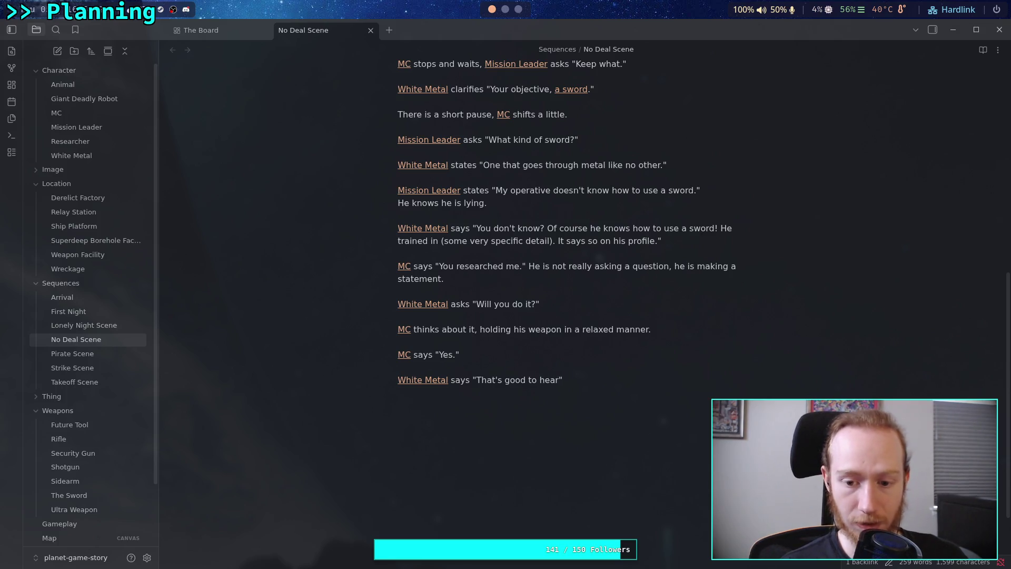
text(, you )
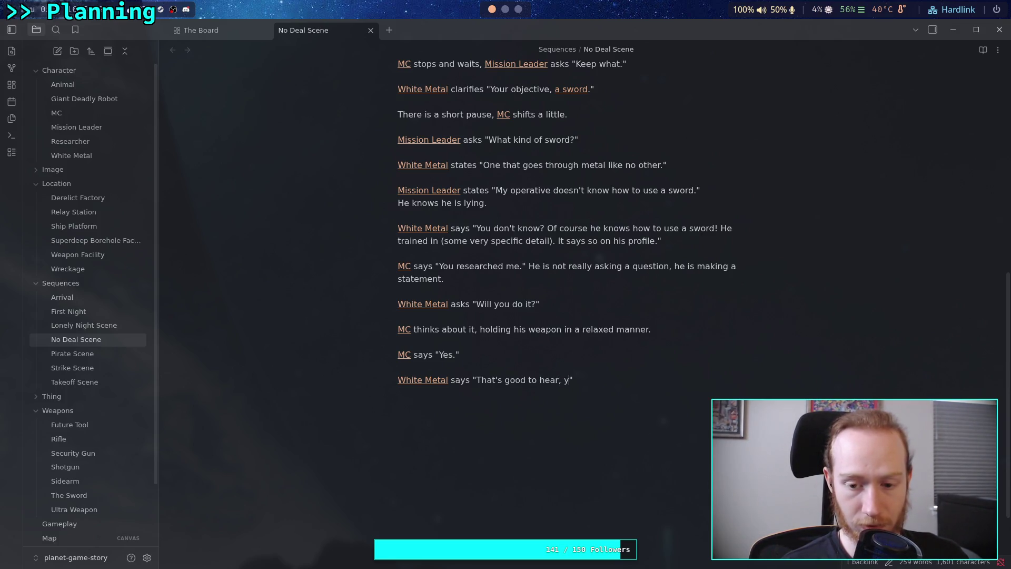
text(will )
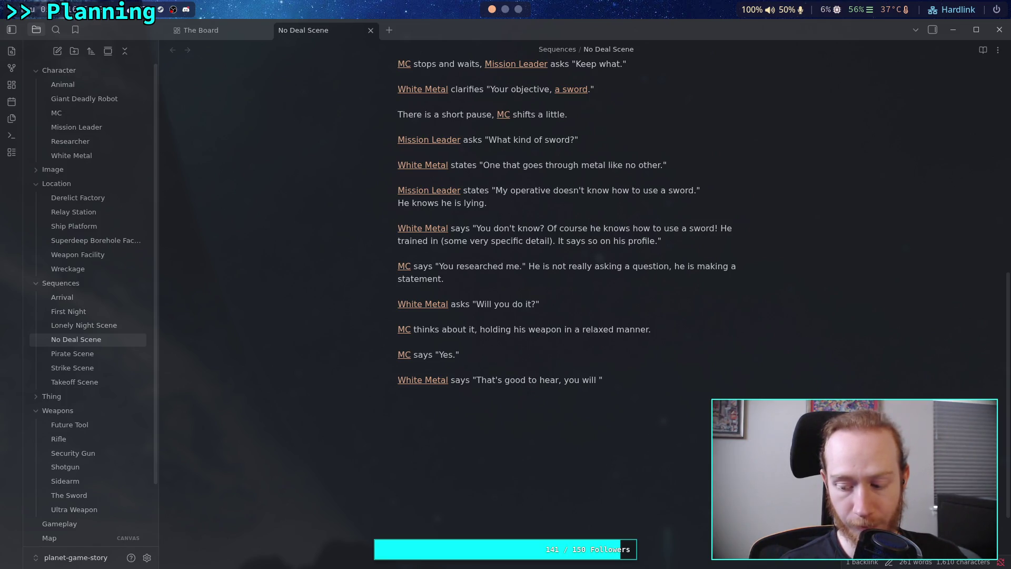
text(love it.)
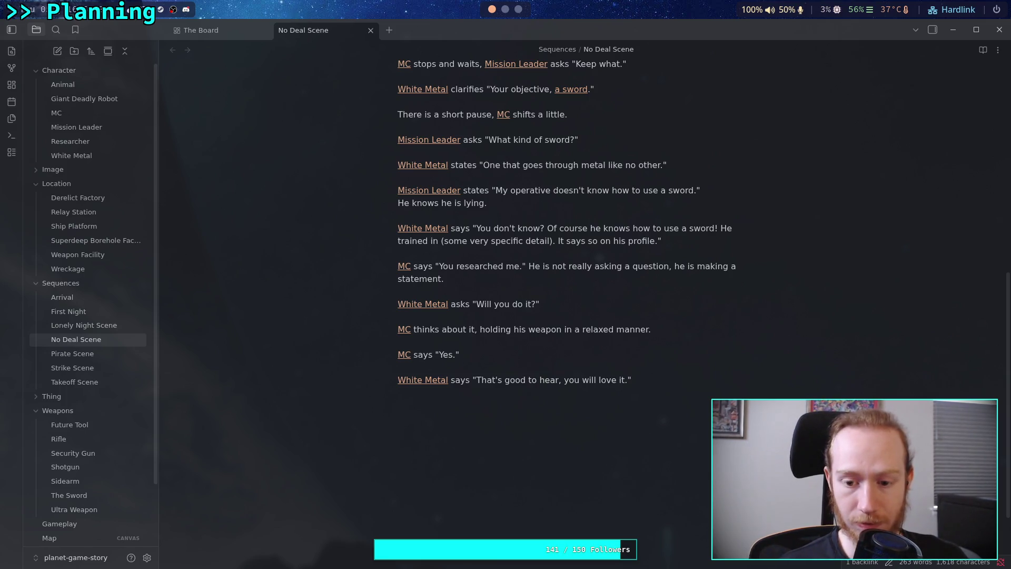
key(BackSpace)
text(,)
text(as )
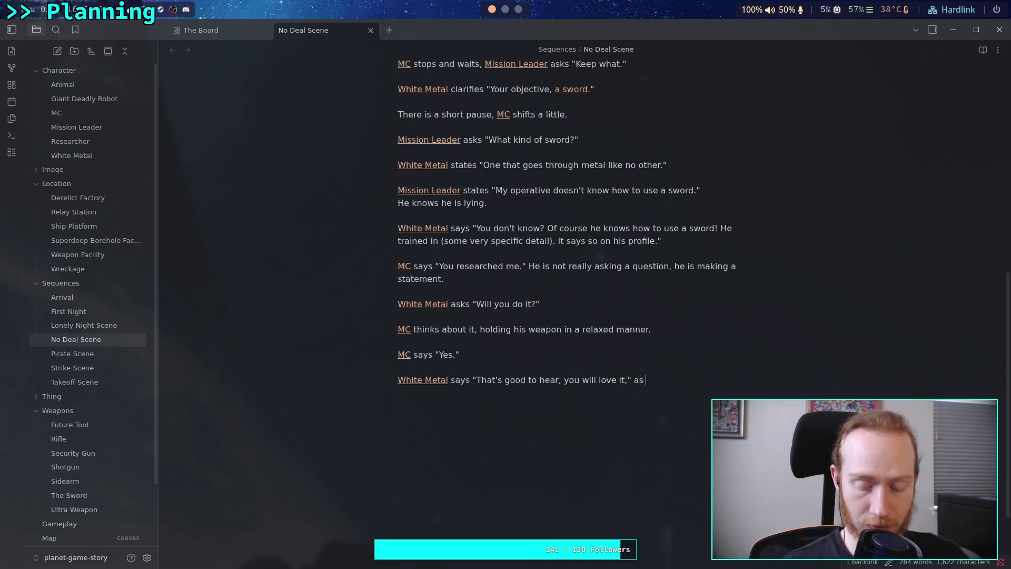
text([[MC th)
key(BackSpace)
key(BackSpace)
key(BackSpace)
key(Return)
text(turns aroun)
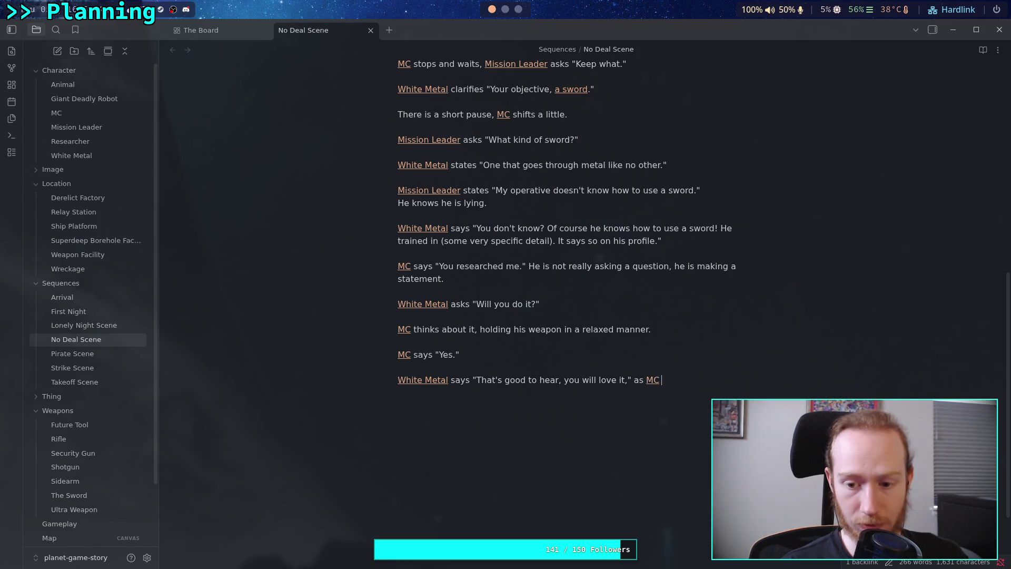
text(d)
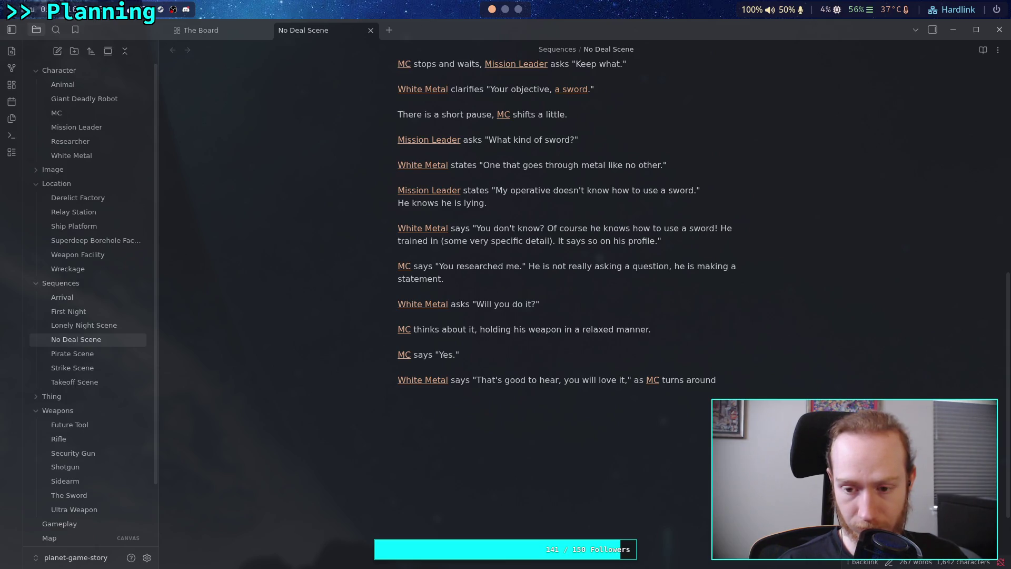
text(and walks )
text(off )
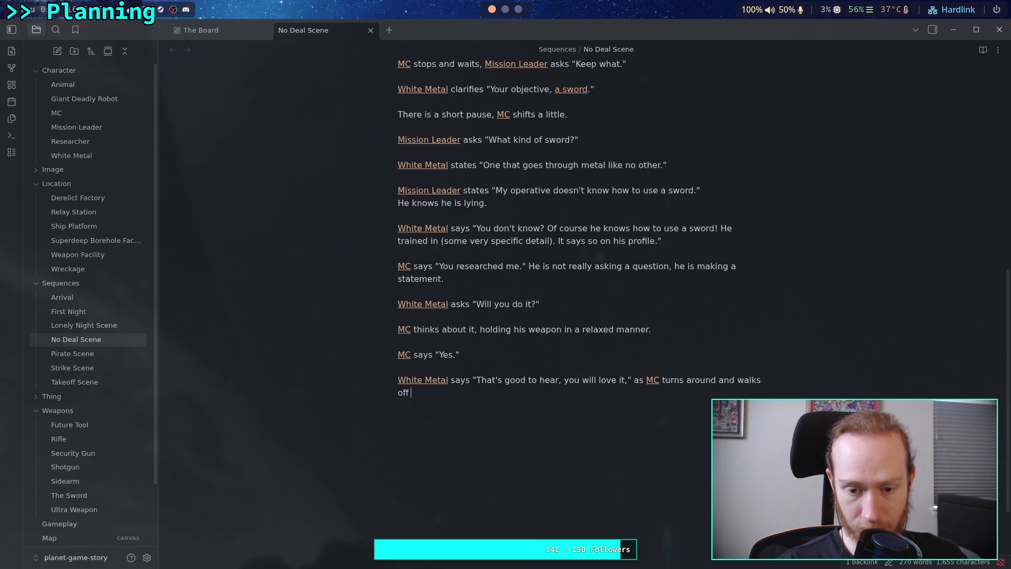
text(screen.)
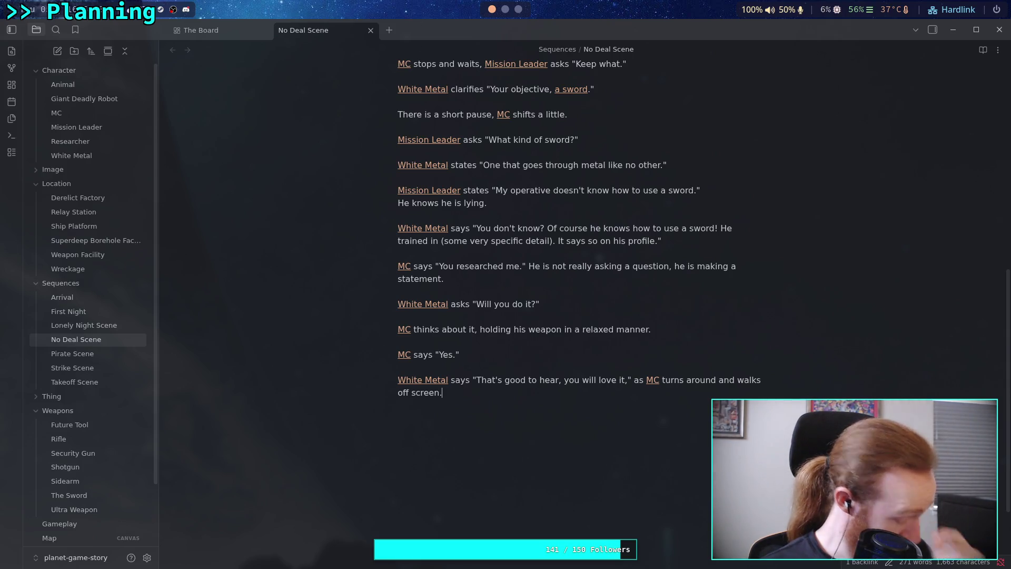
- End the scene with a "Fade to black." line
key(Return)
key(Return)
text(Fade to black.)
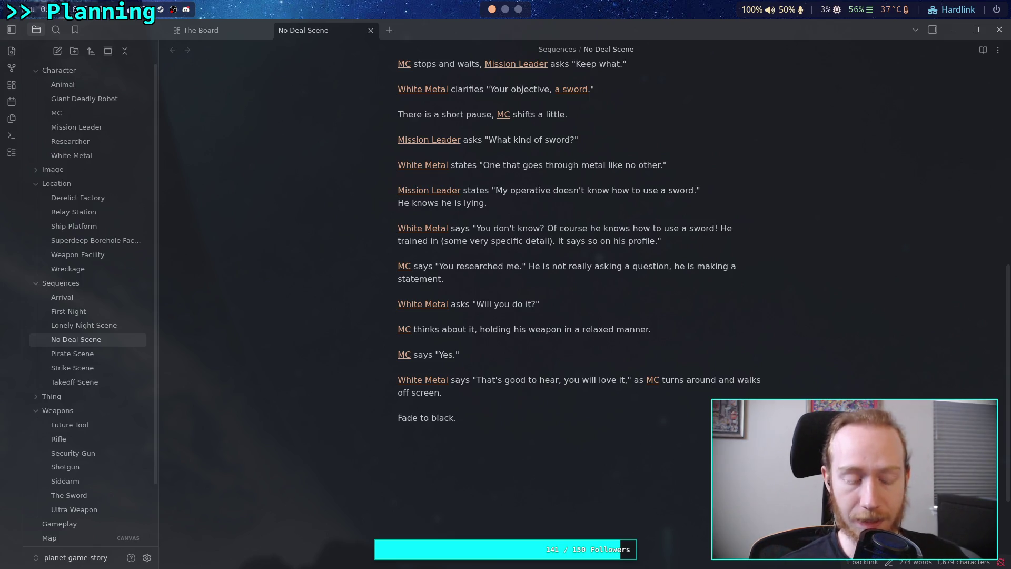
key(Return)
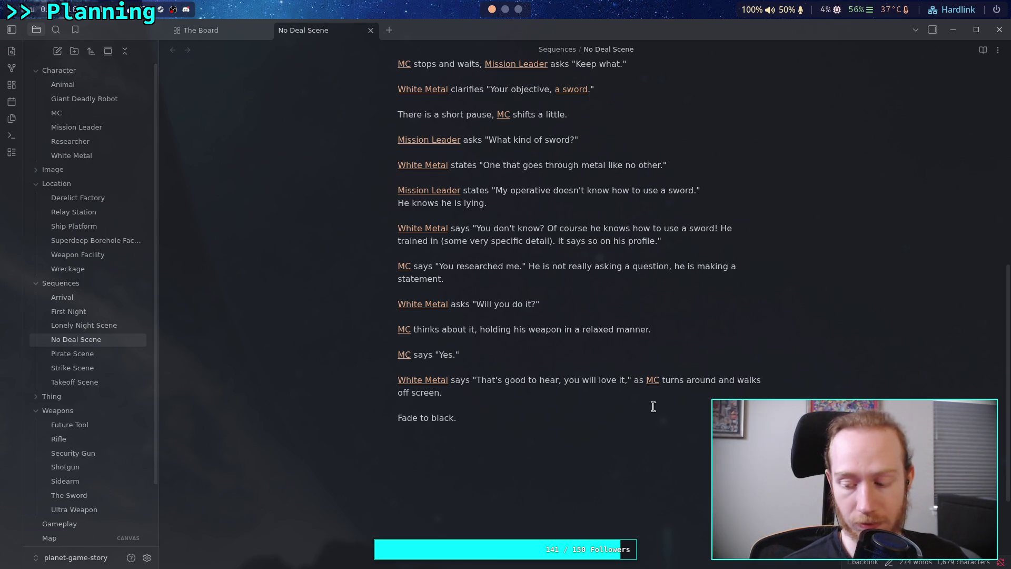
- Replace "Fade to black." with "Gameplay resumes at the exit to the room, where the [[MC]] would be to continue the mission."
key(BackSpace)
key(BackSpace)
key(BackSpace)
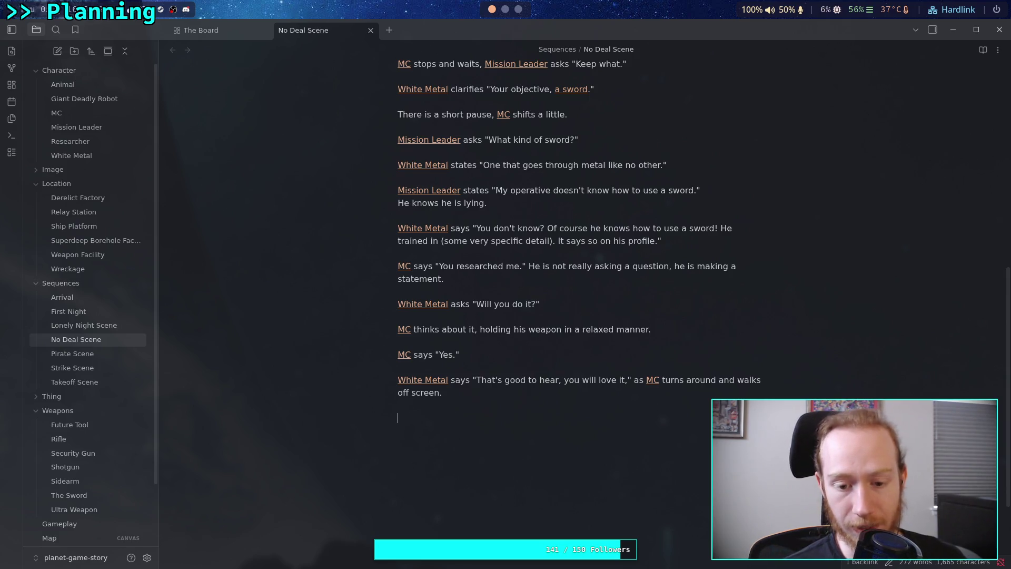
text(Ga)
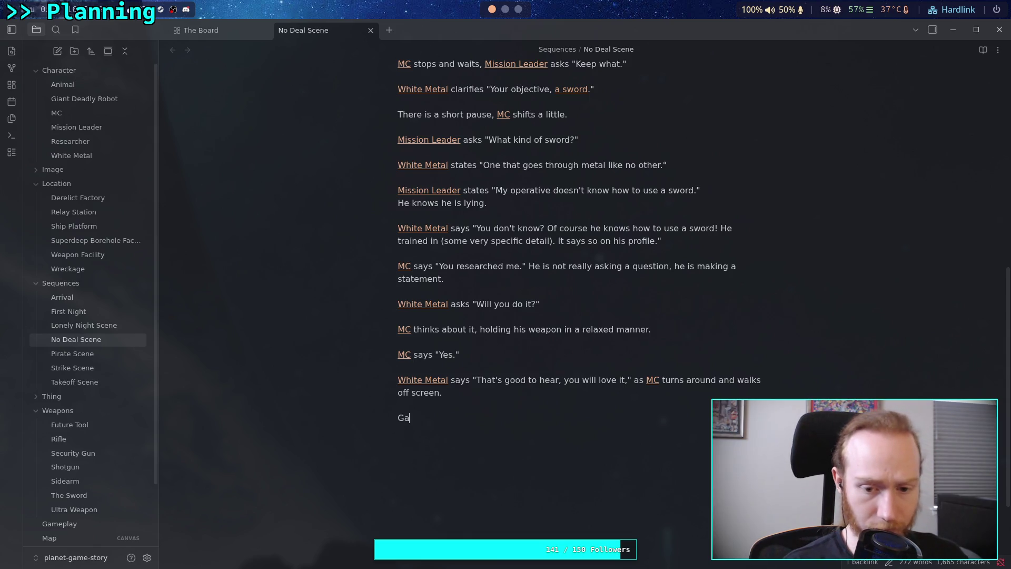
text(meplay ru)
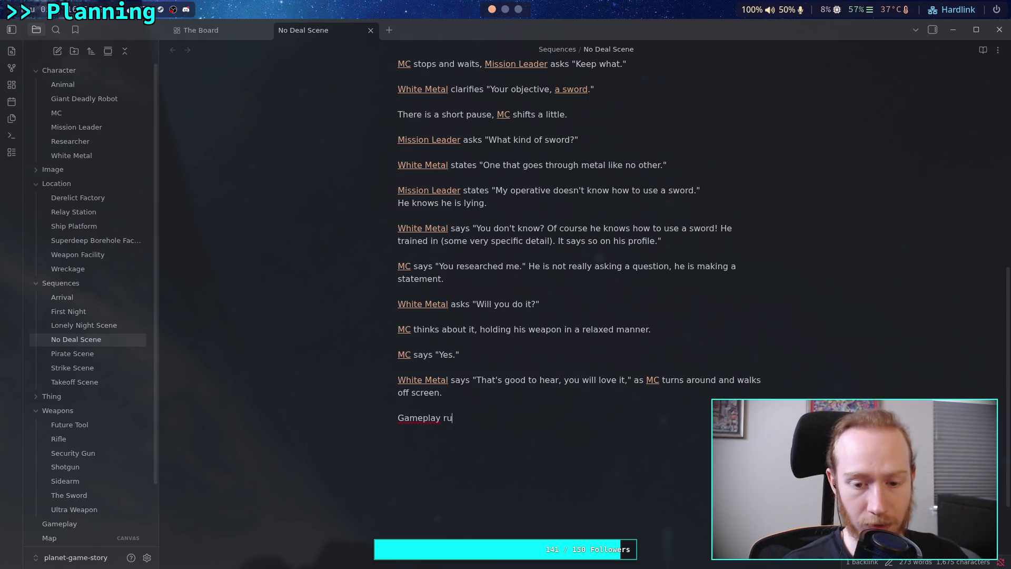
key(BackSpace)
text(esumes )
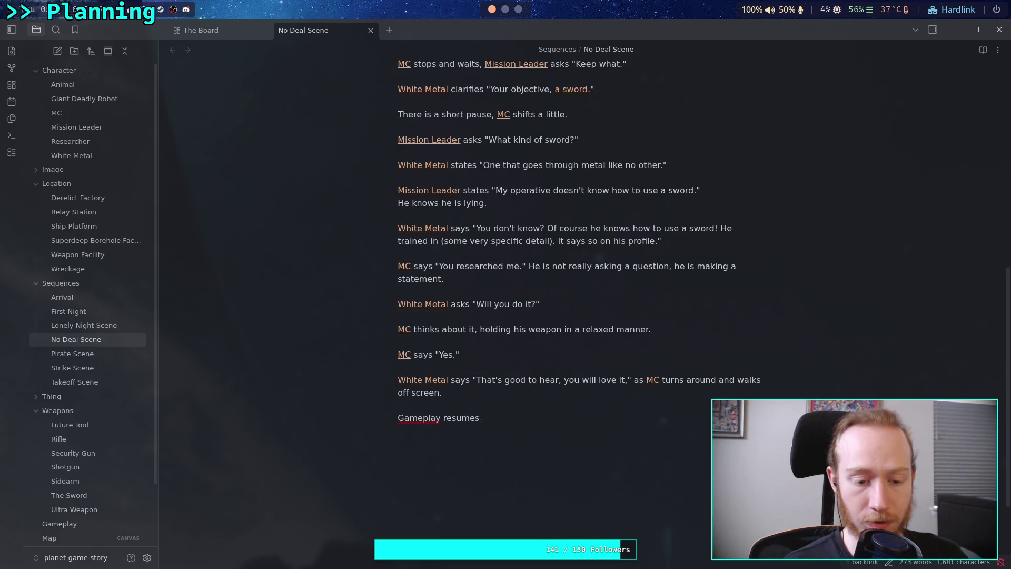
text(at )
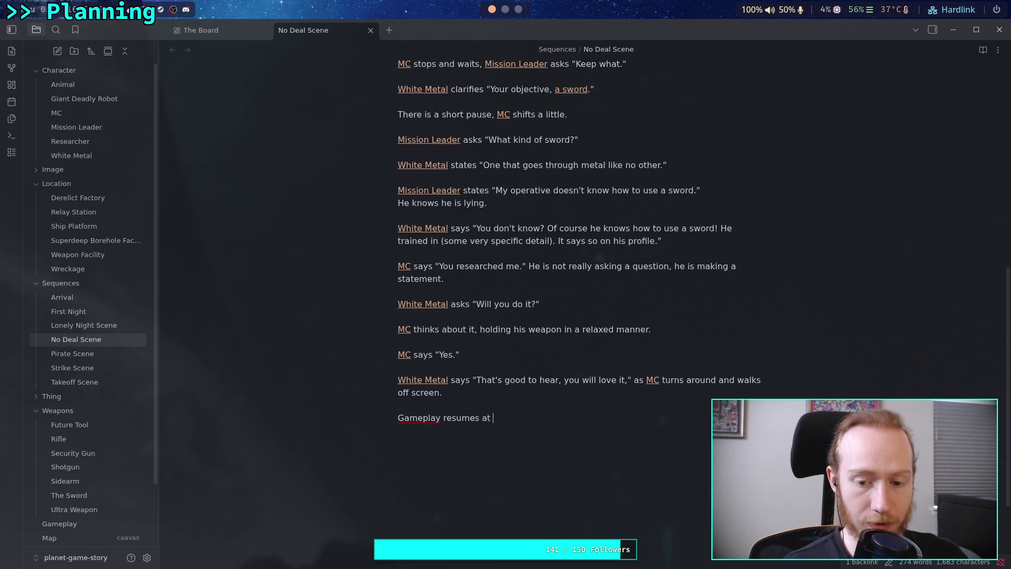
text(the exit)
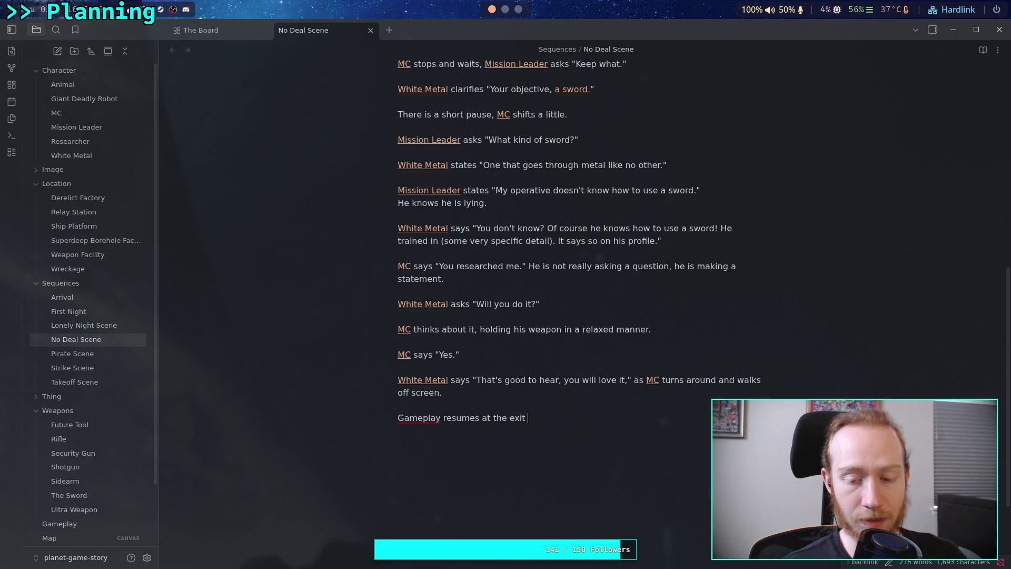
key(BackSpace)
key(BackSpace)
key(BackSpace)
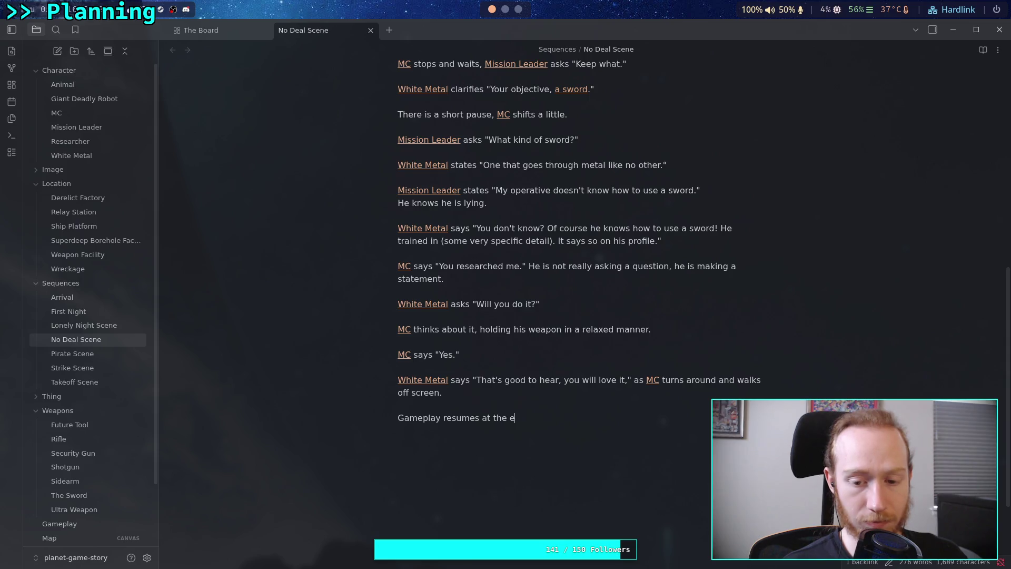
text(x)
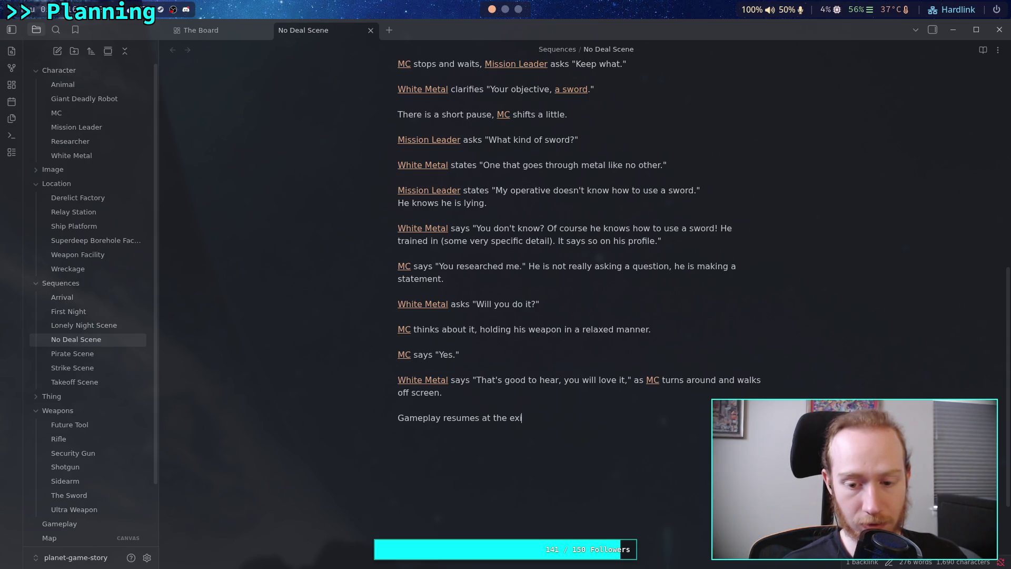
text(it to the room, )
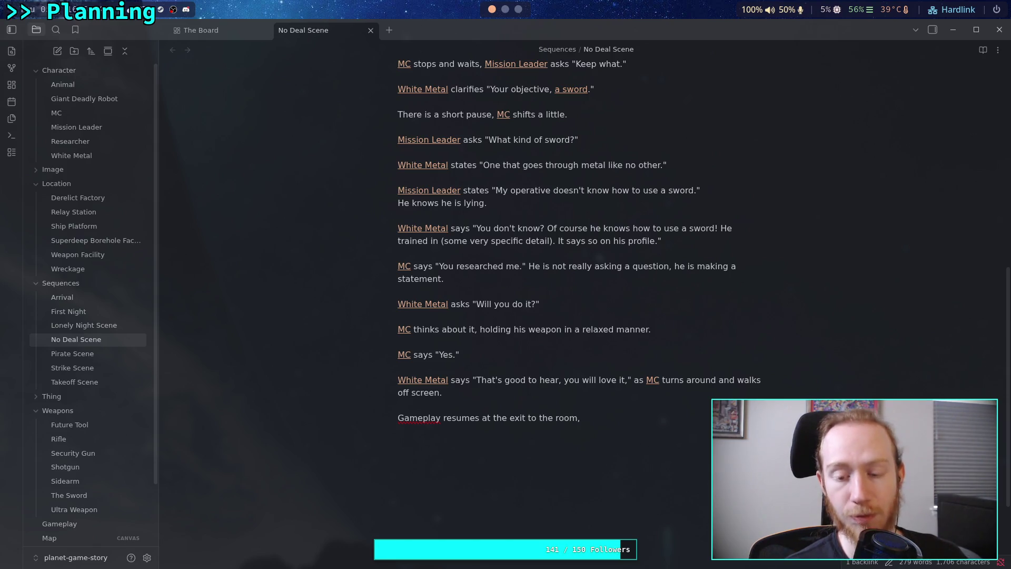
text(where)
text(the )
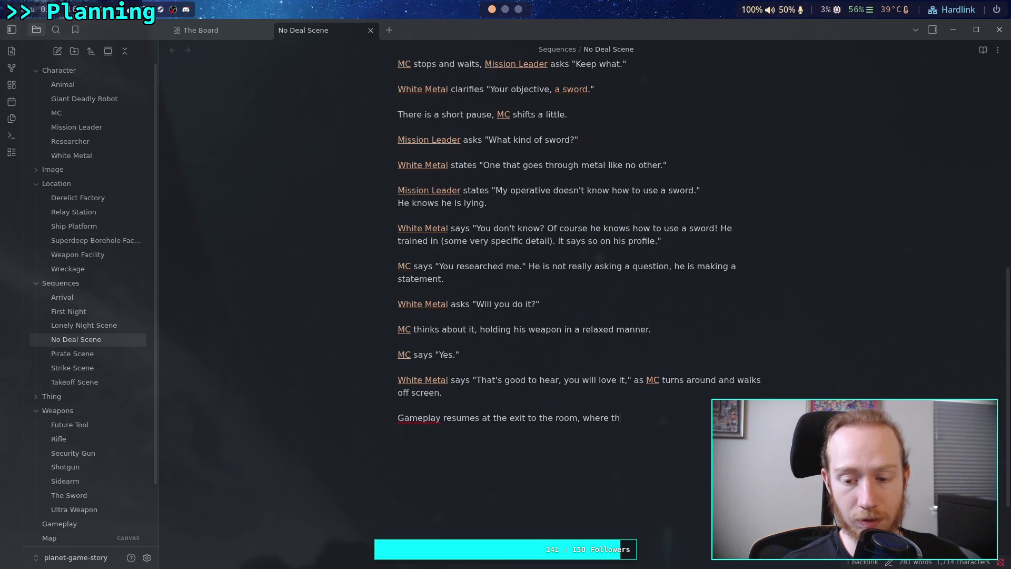
text([[MC)
key(Return)
text(would be to con)
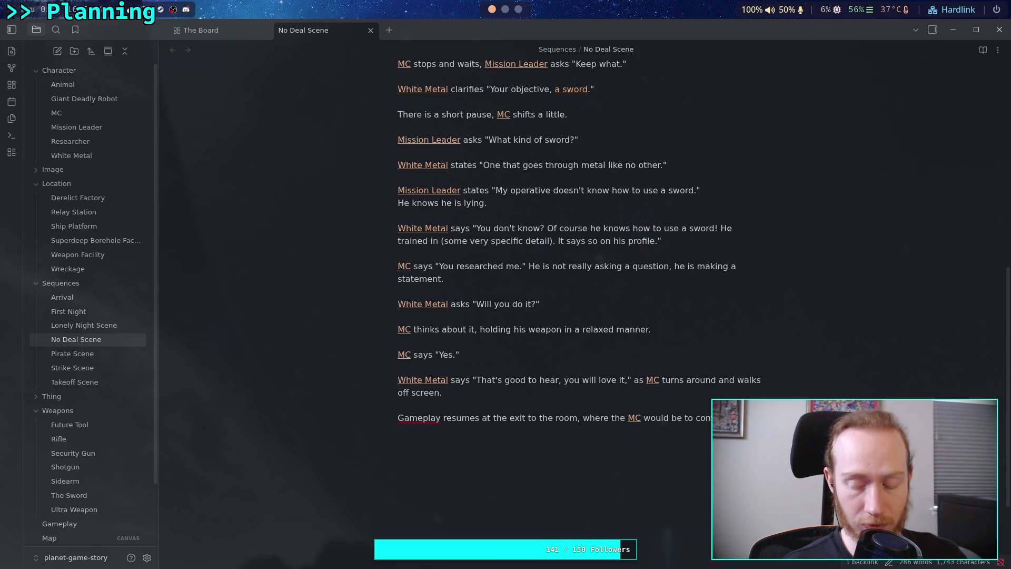
text(tinthe mission.)
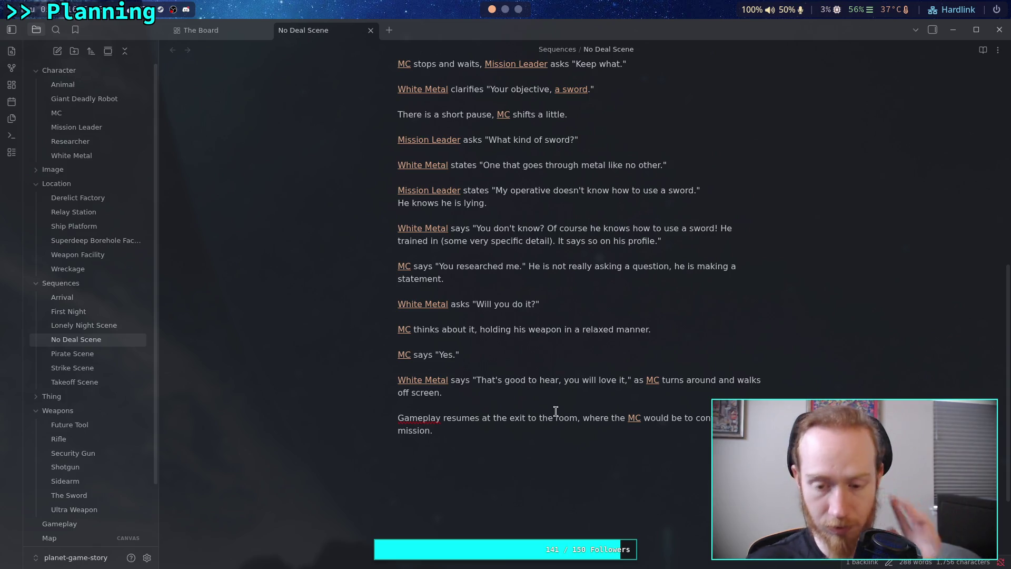
scroll(556, 411, down, 2)
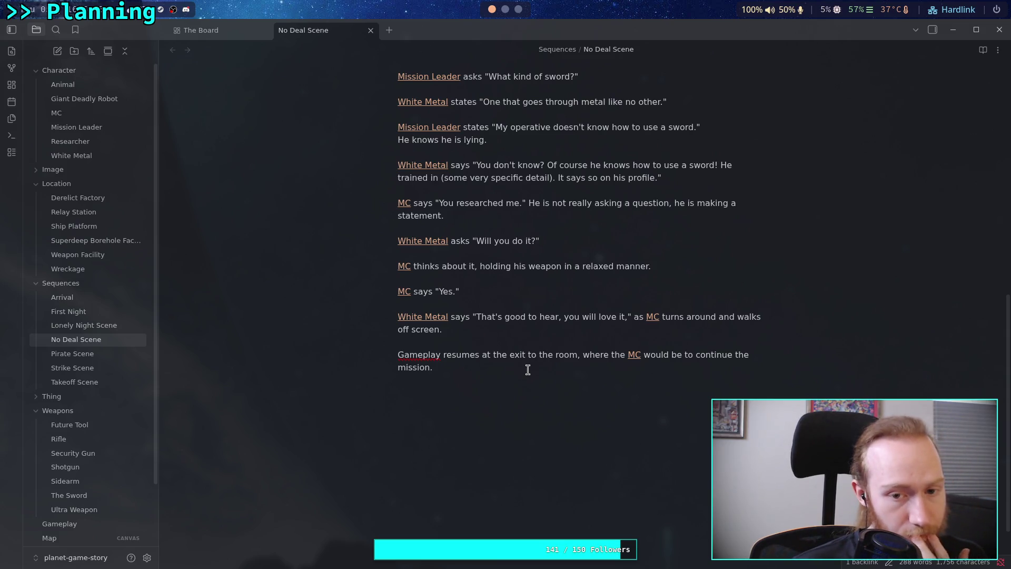
scroll(528, 370, up, 1)
scroll(528, 370, up, 2)
key(Return)
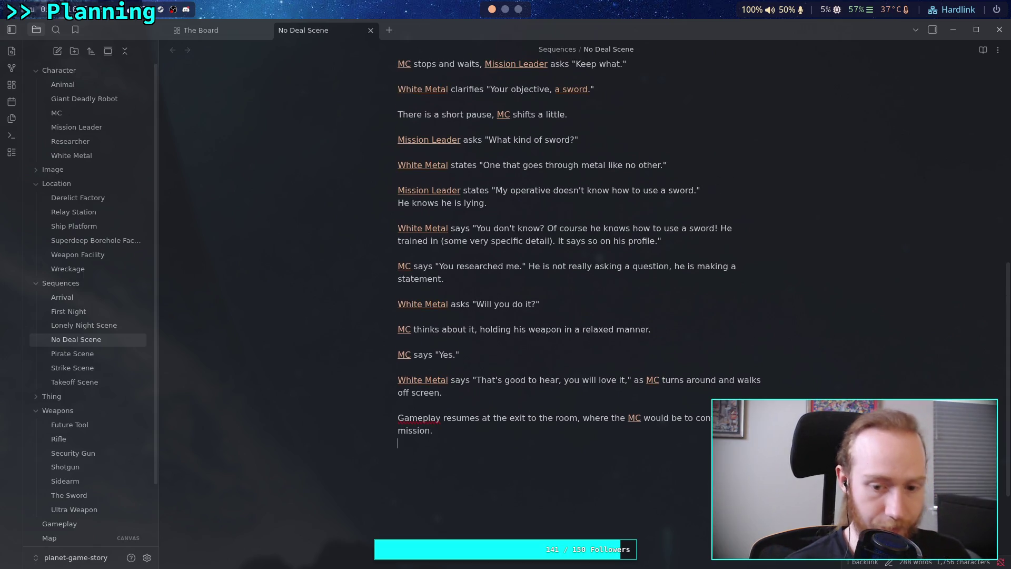
right_click(415, 419)
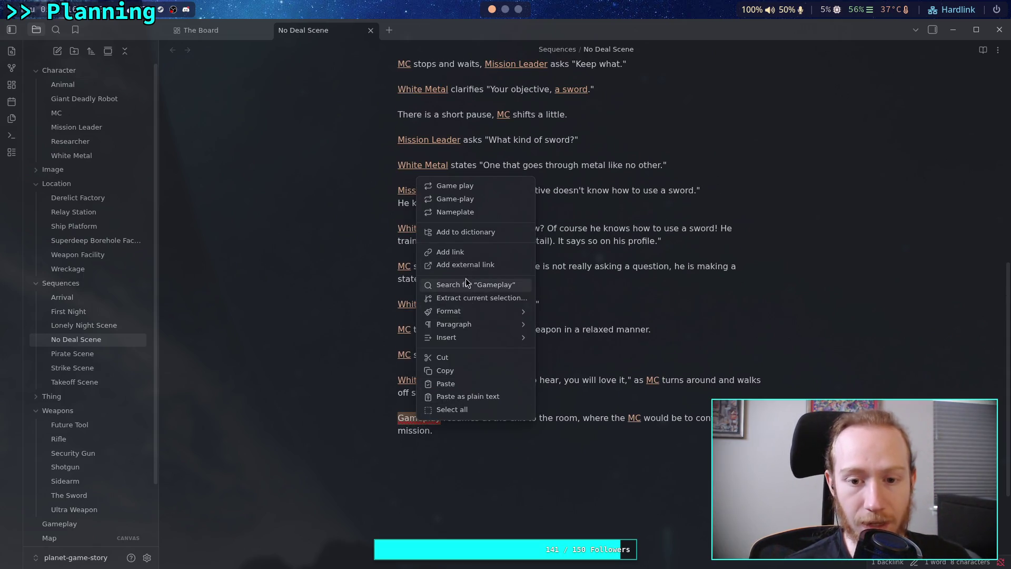
click(494, 233)
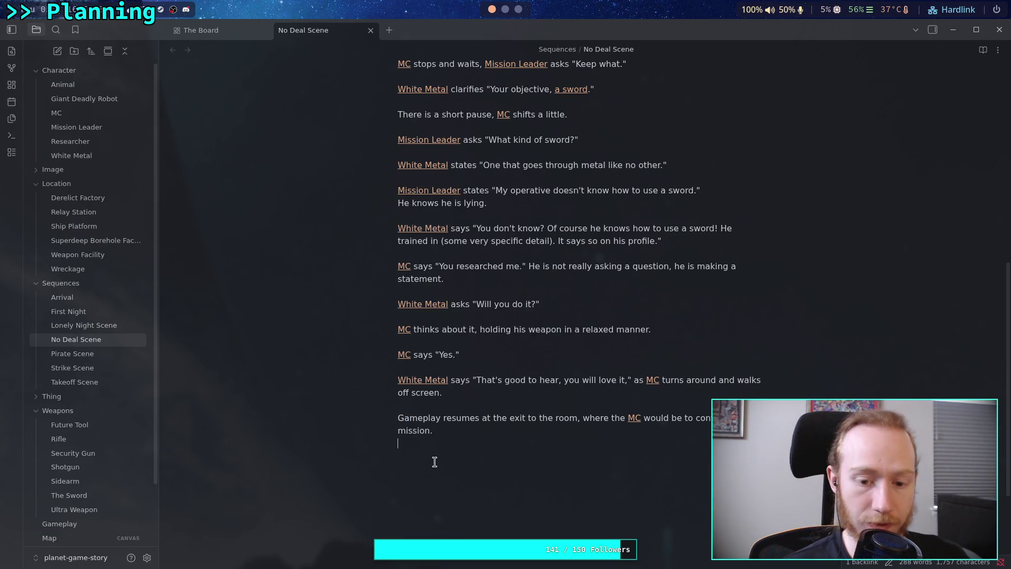
scroll(453, 401, up, 10)
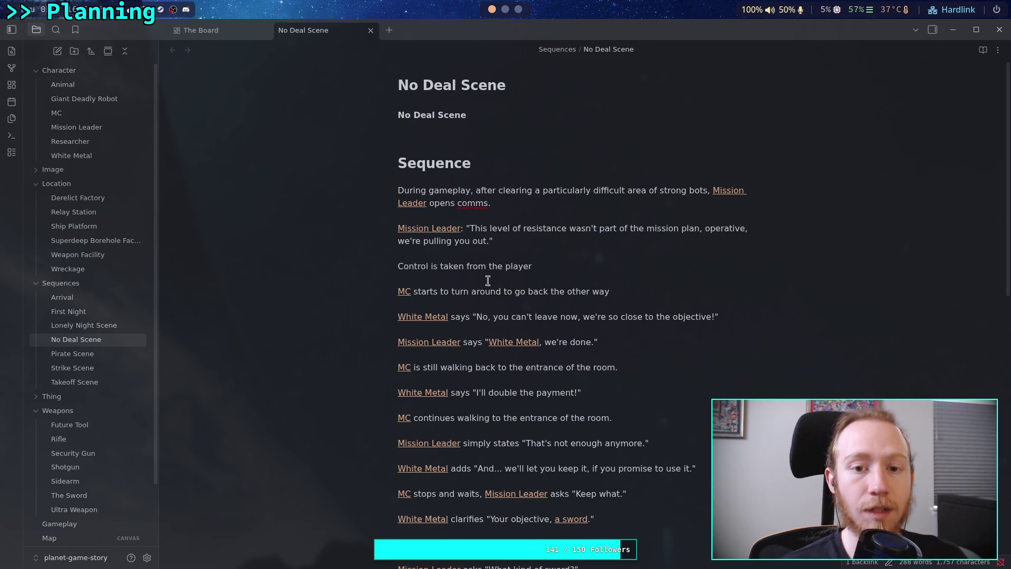
scroll(489, 287, down, 9)
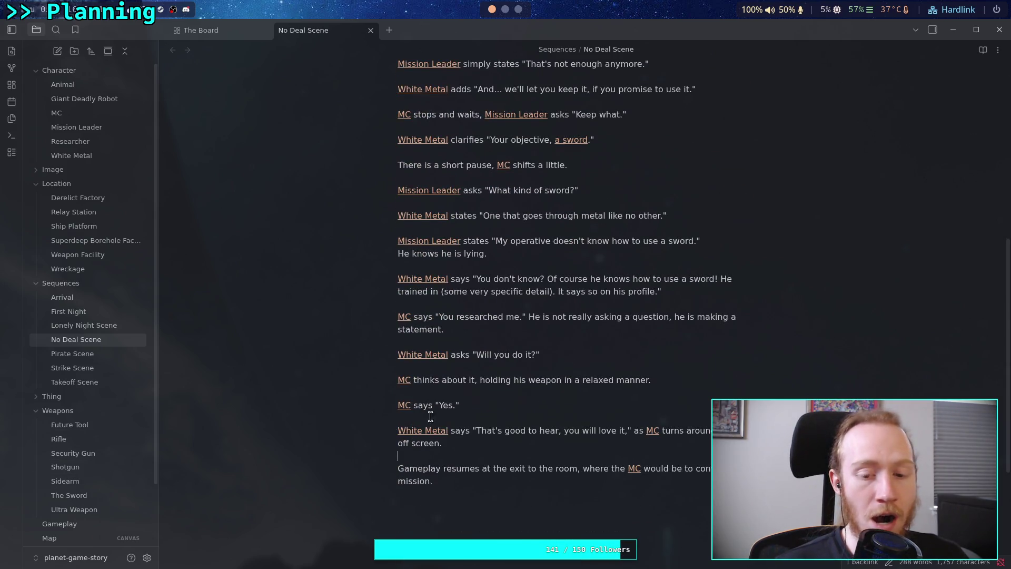
scroll(523, 425, up, 9)
scroll(523, 425, down, 9)
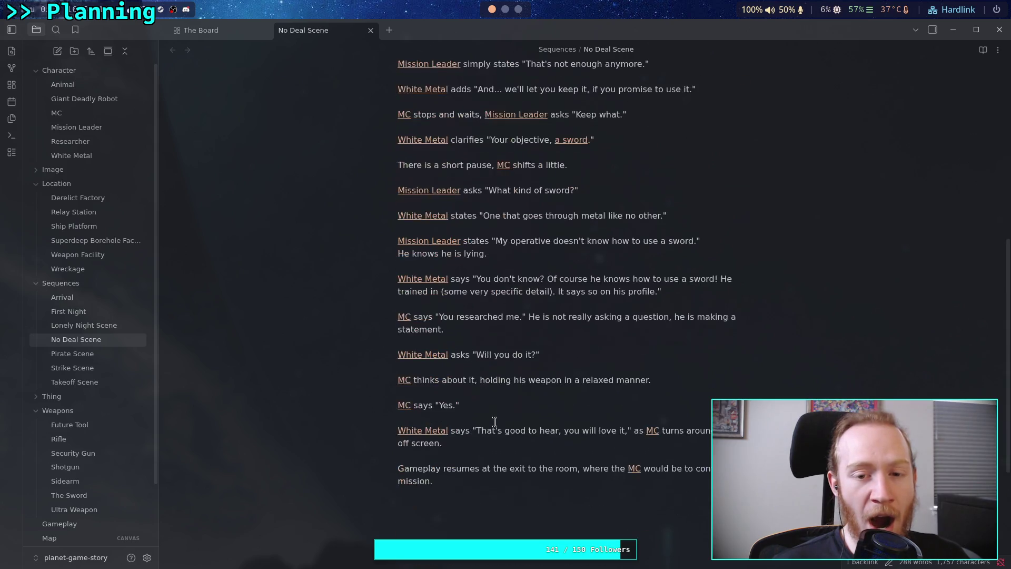
scroll(494, 422, up, 3)
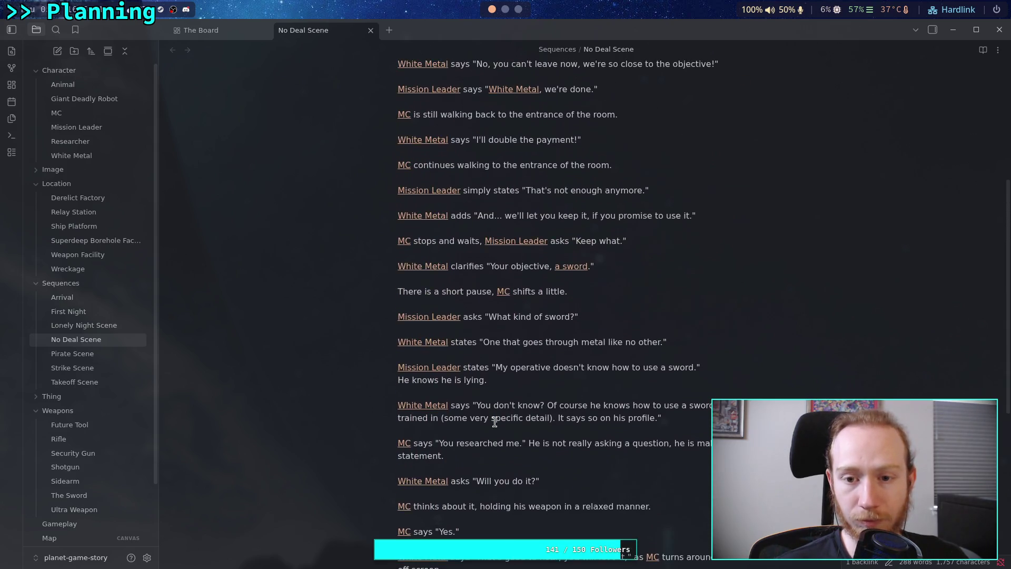
scroll(494, 422, up, 2)
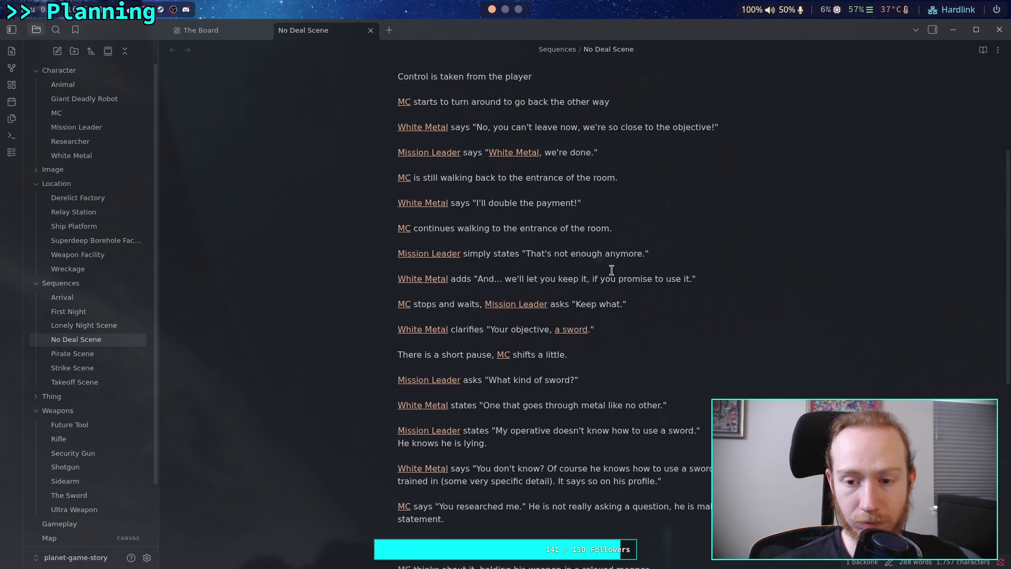
click(644, 254)
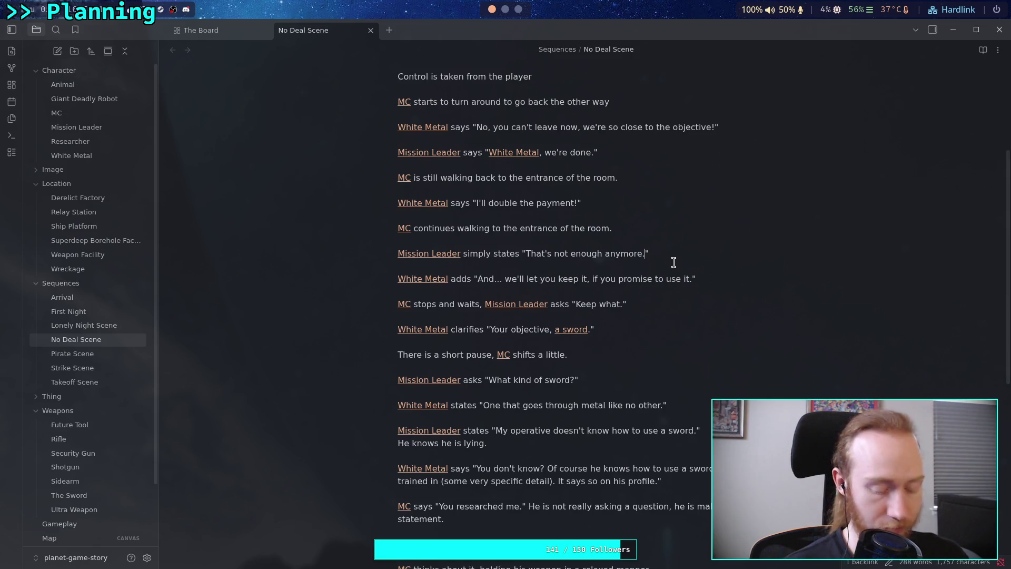
- Replace "That's not enough anymore" with "No deal", then select the quote about not knowing swords
drag(642, 255, 526, 254)
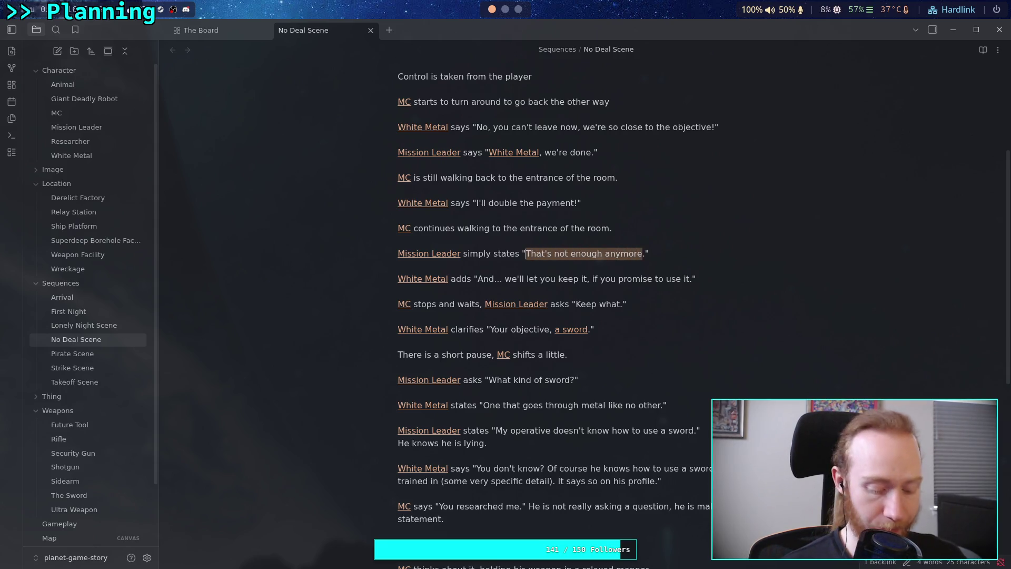
text(No deal)
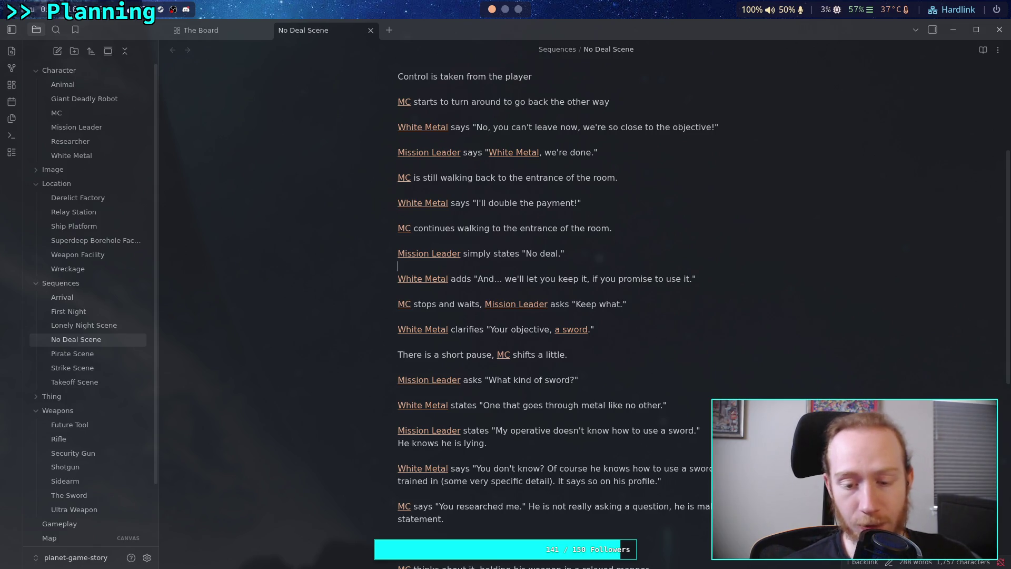
scroll(492, 239, down, 3)
drag(493, 239, 704, 237)
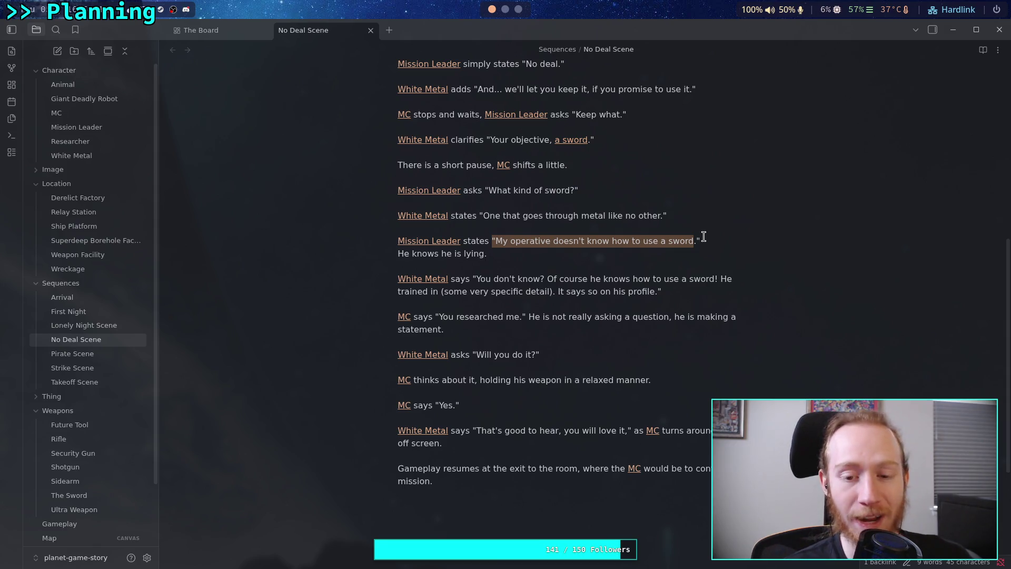
- Add "almost giving it away with a slight tone of sarcasm." after "He knows he is lying"
click(553, 258)
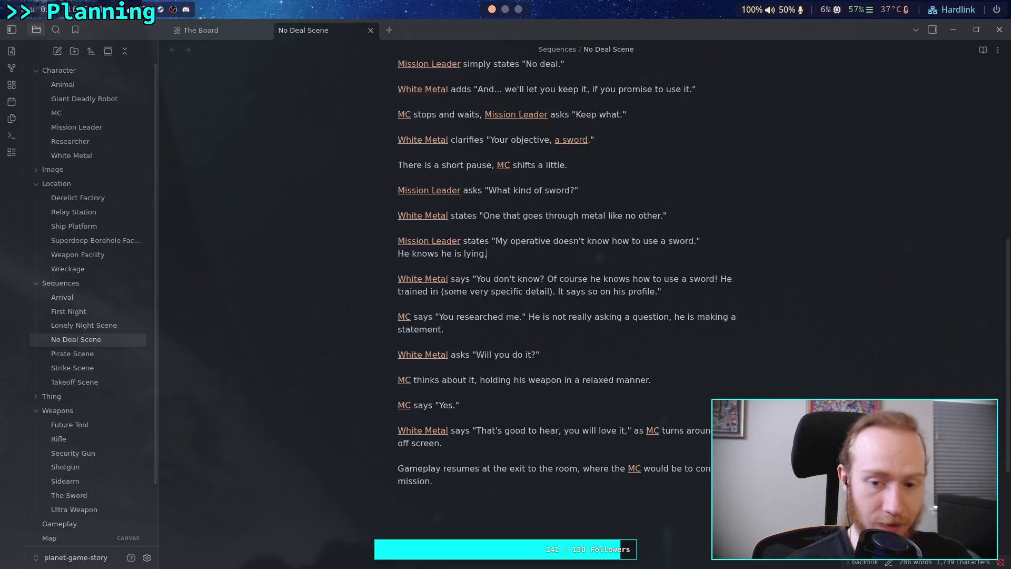
text(almost sounding)
key(ctrl+BackSpace)
key(BackSpace)
text(giving it away with )
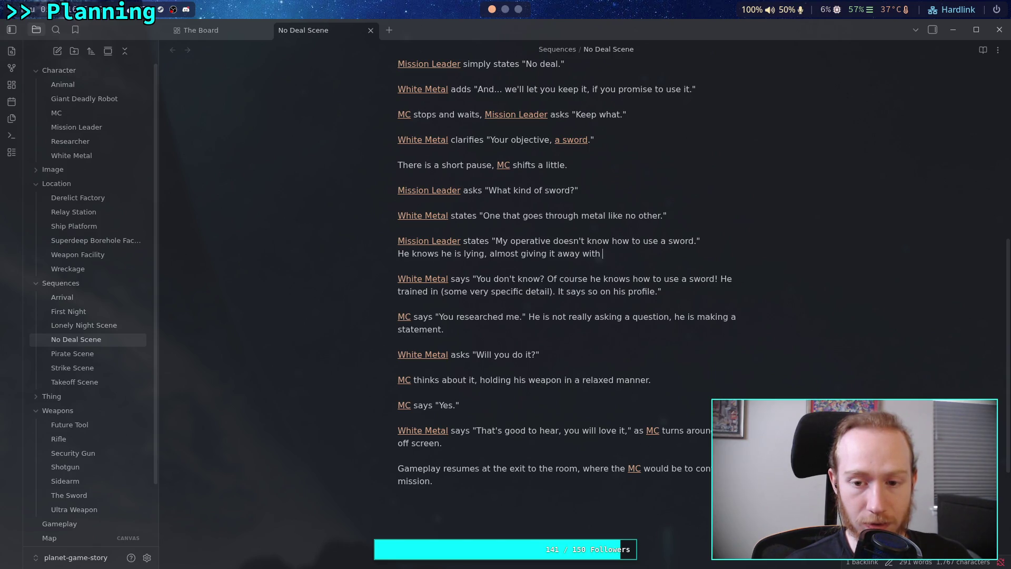
text(a tone )
text(of sarca)
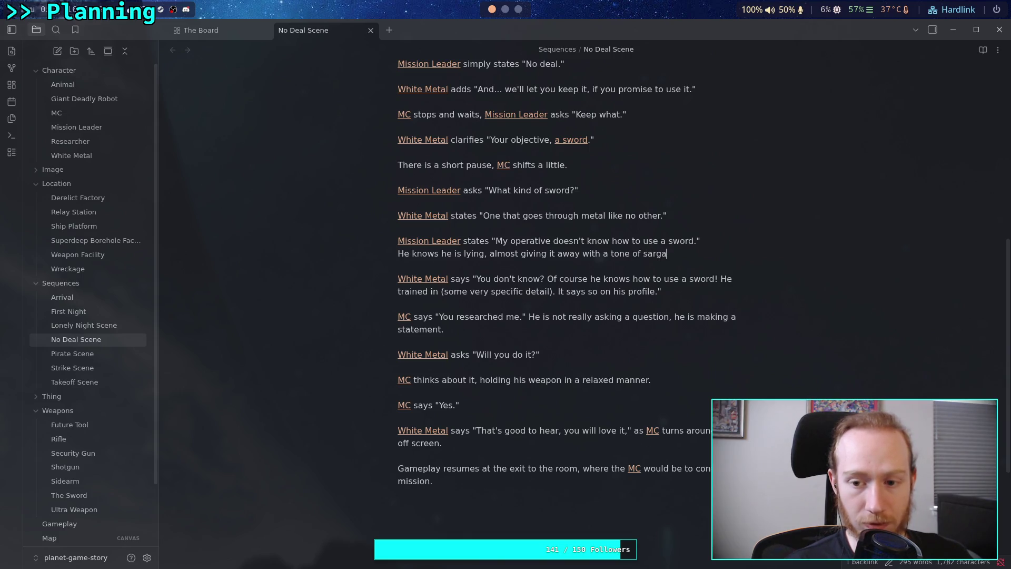
text(sm.)
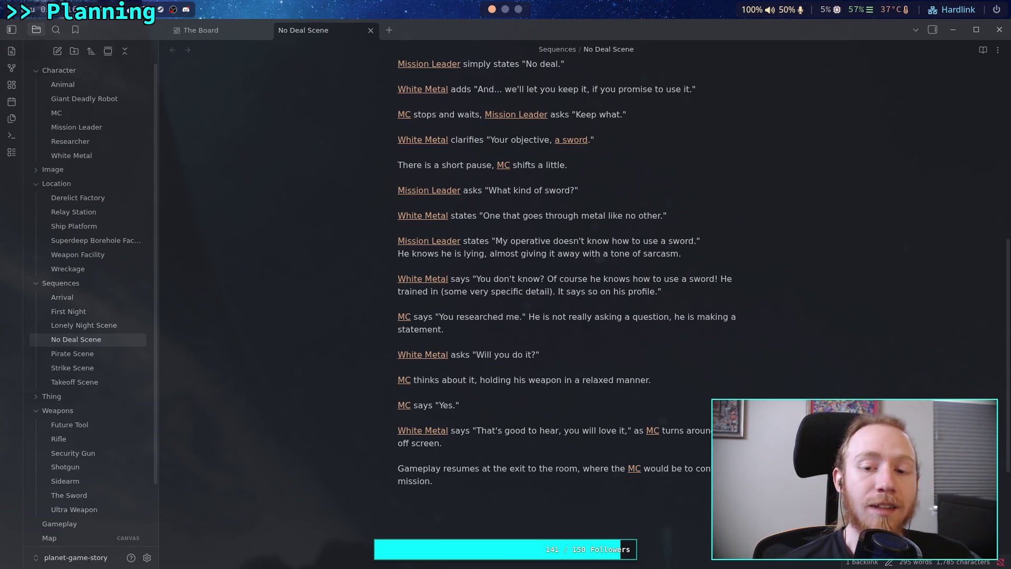
mouse_move(693, 255)
mouse_down()
mouse_move(459, 254)
mouse_move(554, 254)
mouse_up()
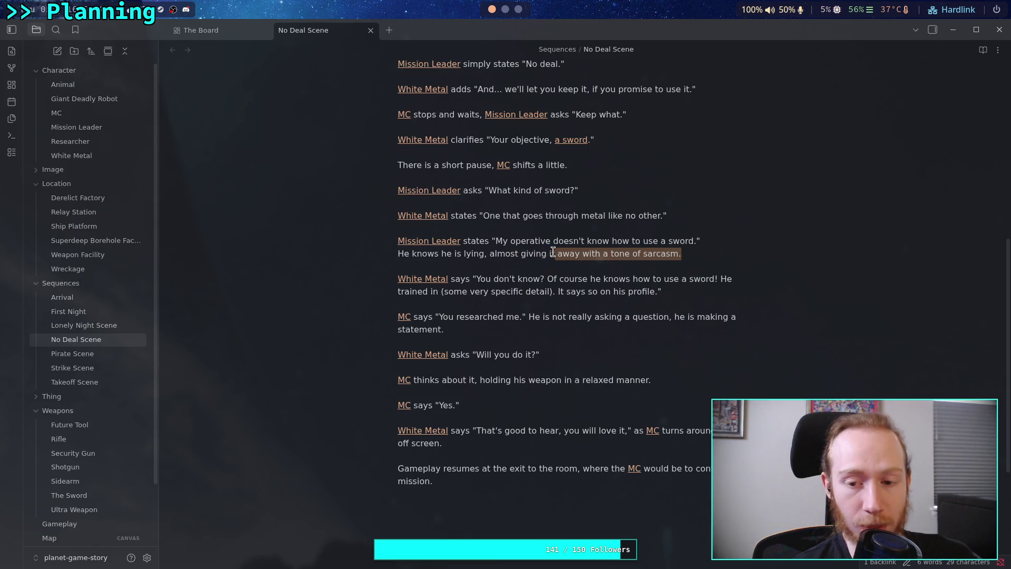
click(607, 253)
text(slight)
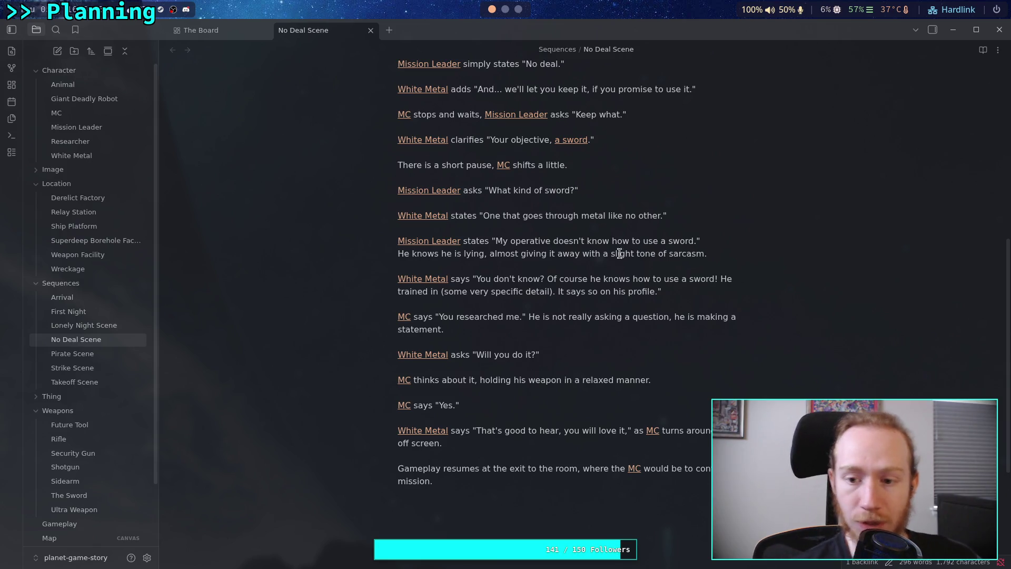
key(Down)
key(Down)
key(End)
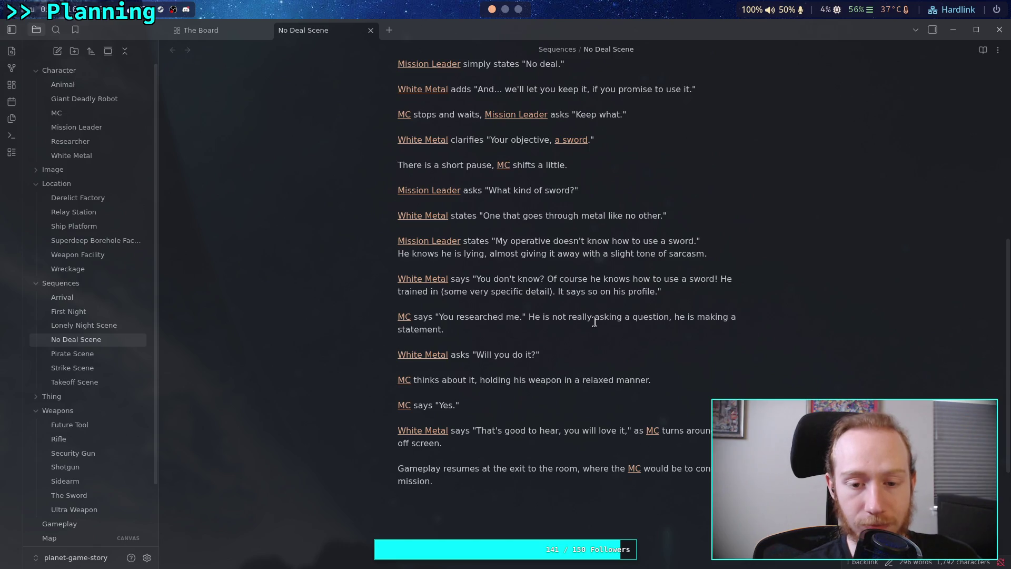
- Review the short pause line, placing the caret after "shifts", then move to the note's empty last line
mouse_move(594, 139)
mouse_down()
mouse_move(405, 139)
mouse_move(399, 165)
mouse_move(491, 165)
mouse_up()
scroll(472, 171, up, 2)
drag(626, 177, 388, 179)
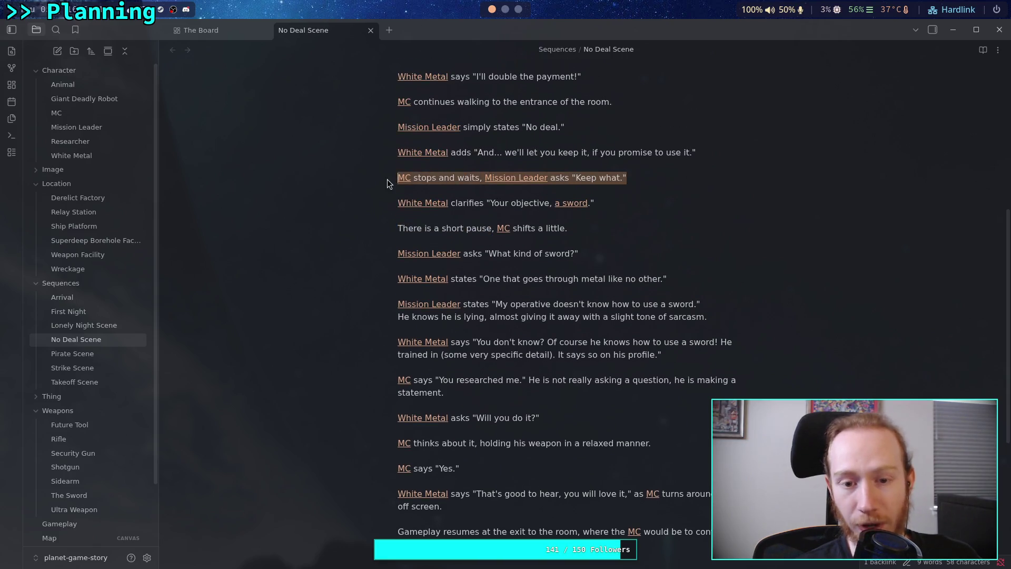
click(399, 228)
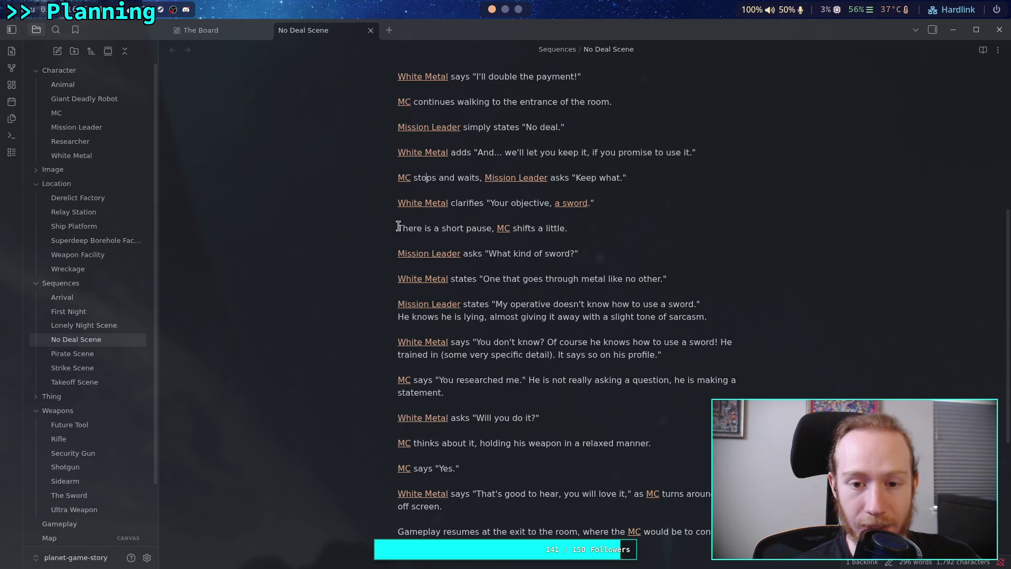
mouse_move(407, 228)
mouse_down()
mouse_move(574, 228)
mouse_move(396, 230)
mouse_up()
click(588, 229)
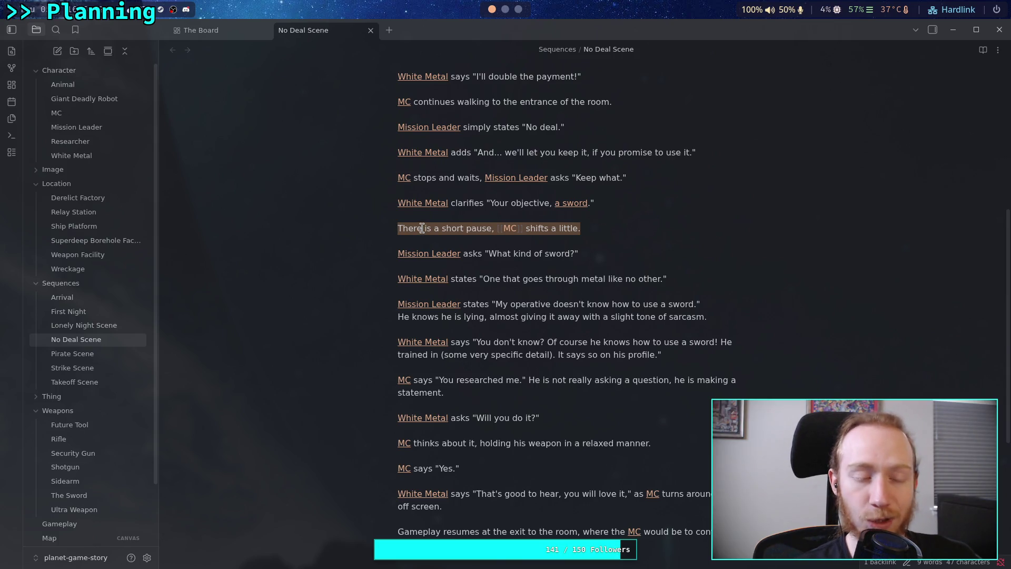
click(536, 228)
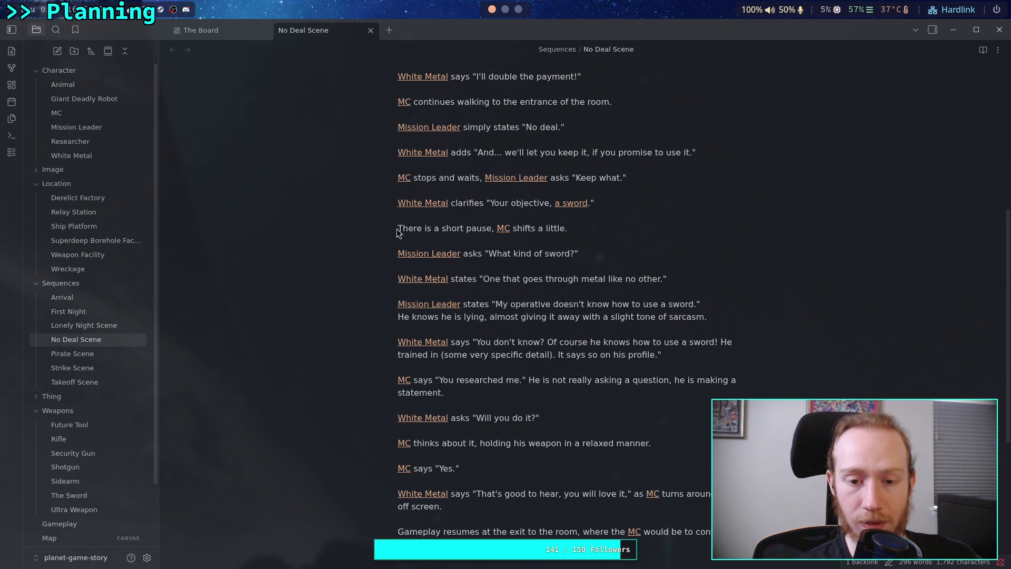
scroll(655, 355, down, 5)
click(598, 418)
scroll(599, 420, up, 2)
scroll(600, 419, up, 6)
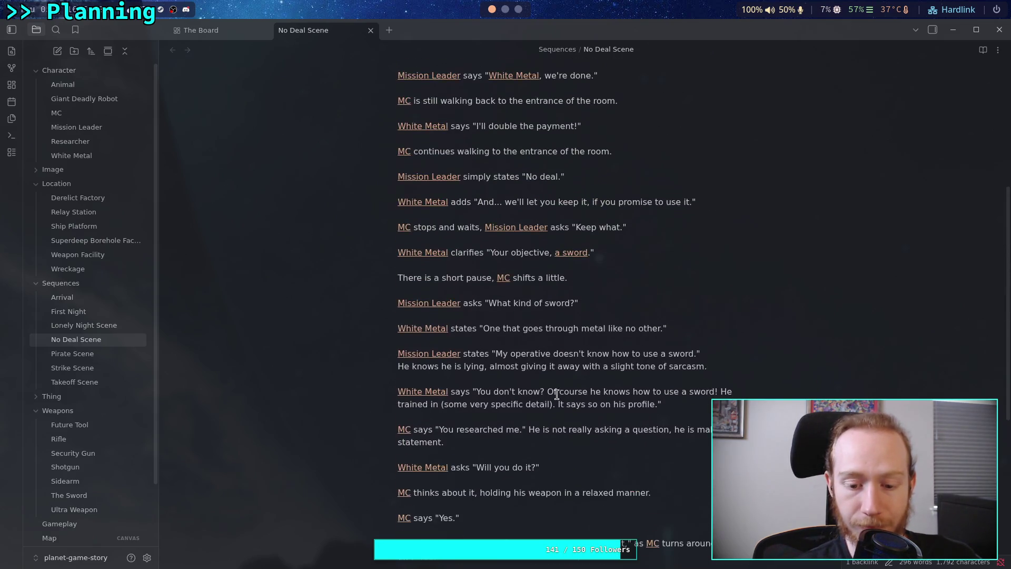
scroll(579, 390, down, 5)
scroll(95, 380, down, 3)
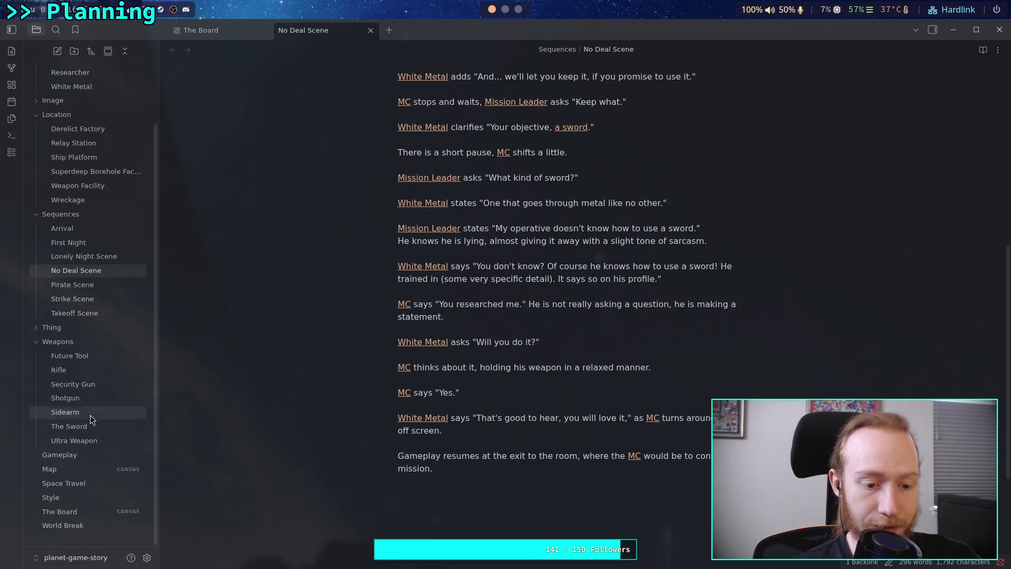
- Open The Board canvas and zoom in on the Recovery Mission group
click(73, 514)
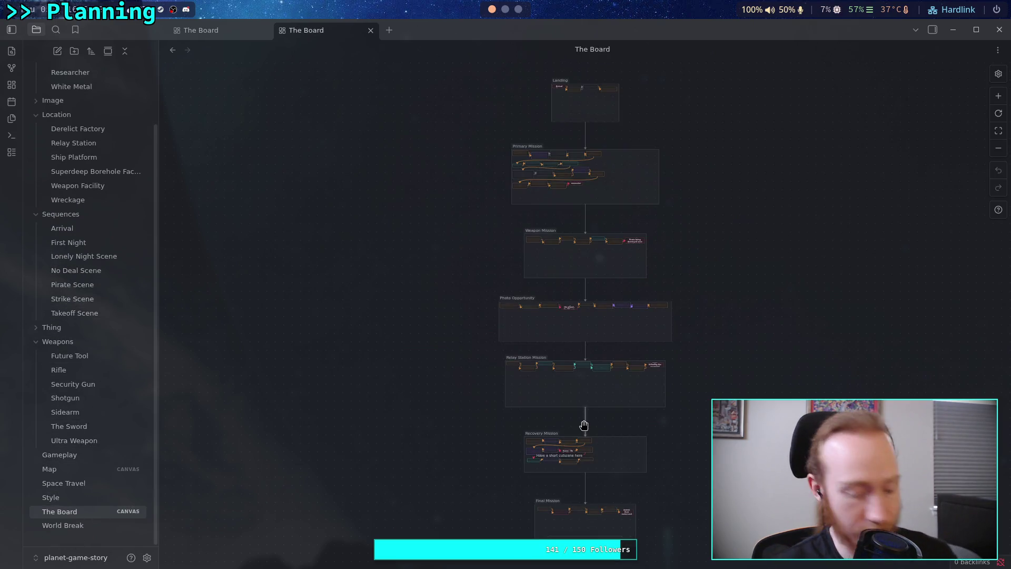
scroll(581, 445, up, 3)
scroll(581, 445, down, 3)
scroll(474, 411, up, 6)
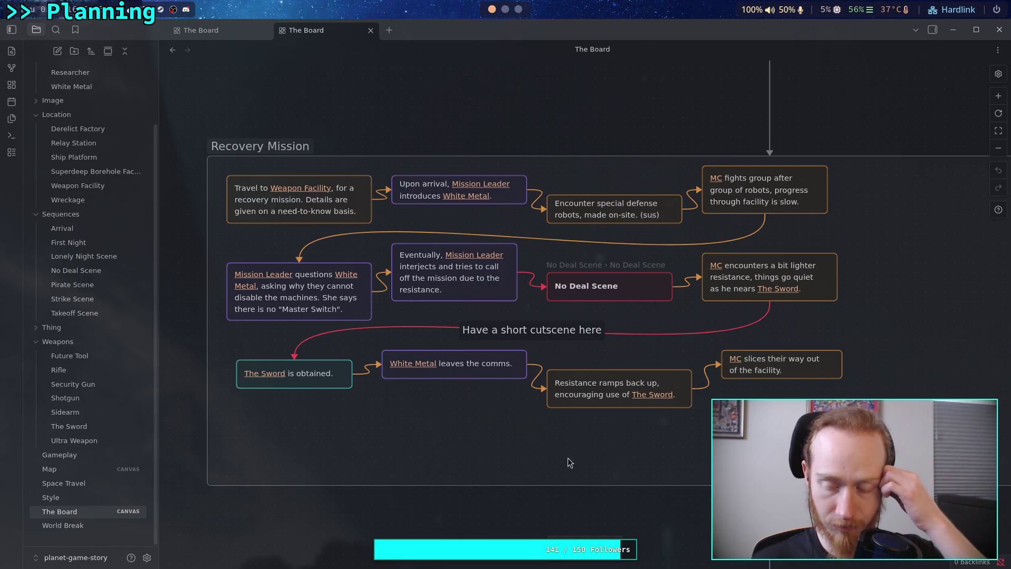
scroll(570, 415, right, 5)
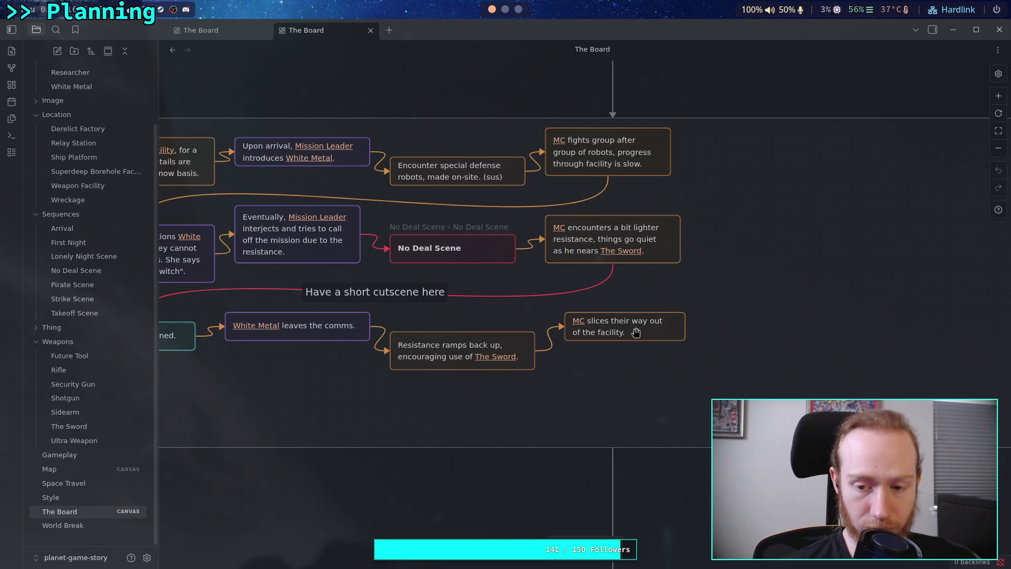
- Revise the wording of the "MC slices their way out" card on the canvas
double_click(630, 321)
click(610, 321)
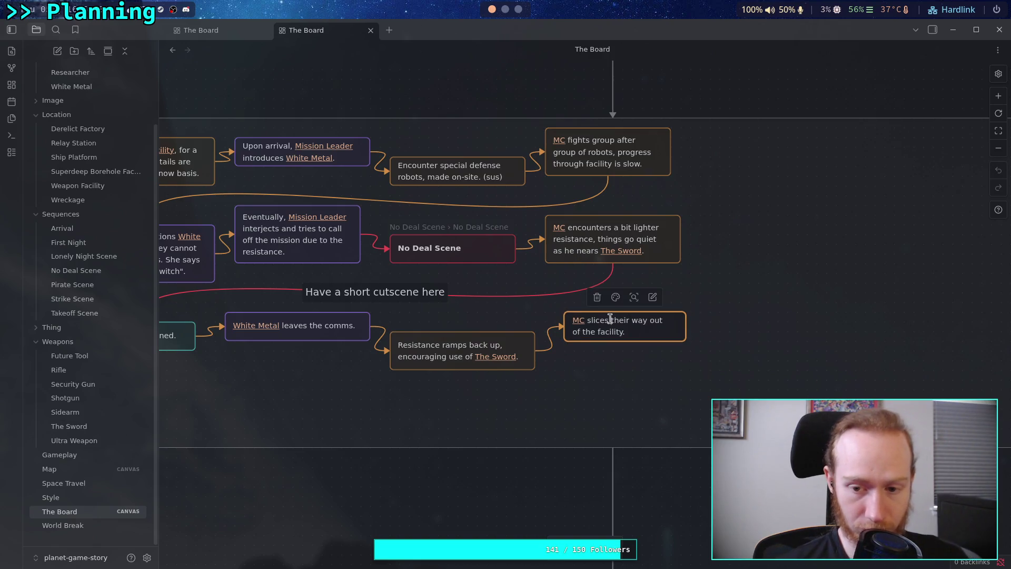
text(through )
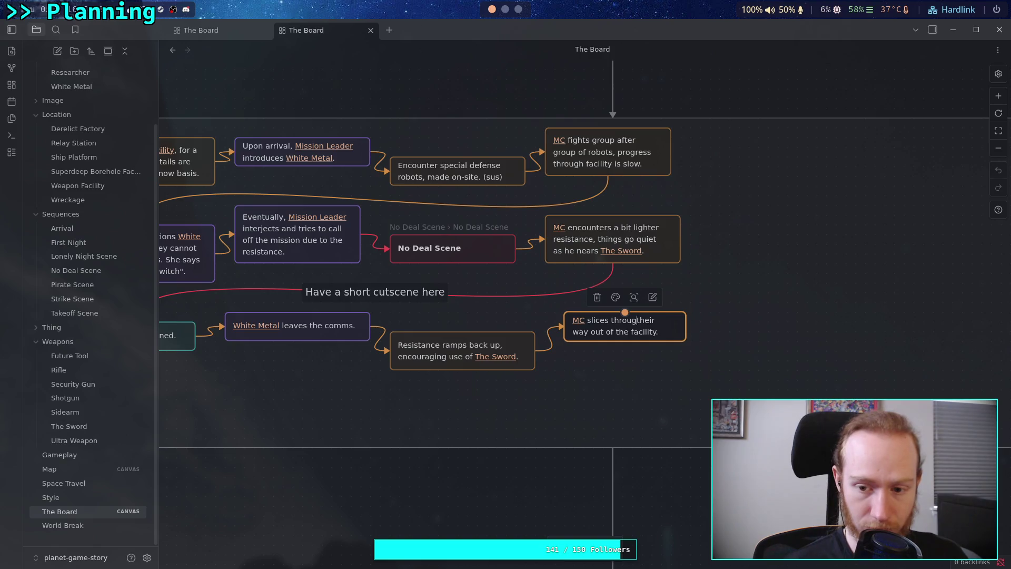
text(machines on)
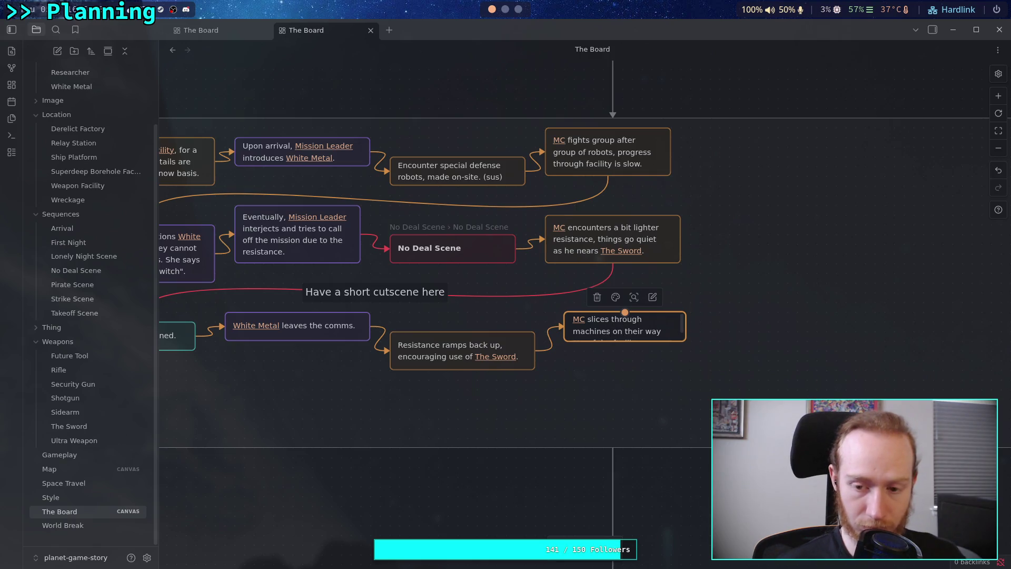
key(BackSpace)
key(BackSpace)
key(BackSpace)
text(as)
key(BackSpace)
key(BackSpace)
key(BackSpace)
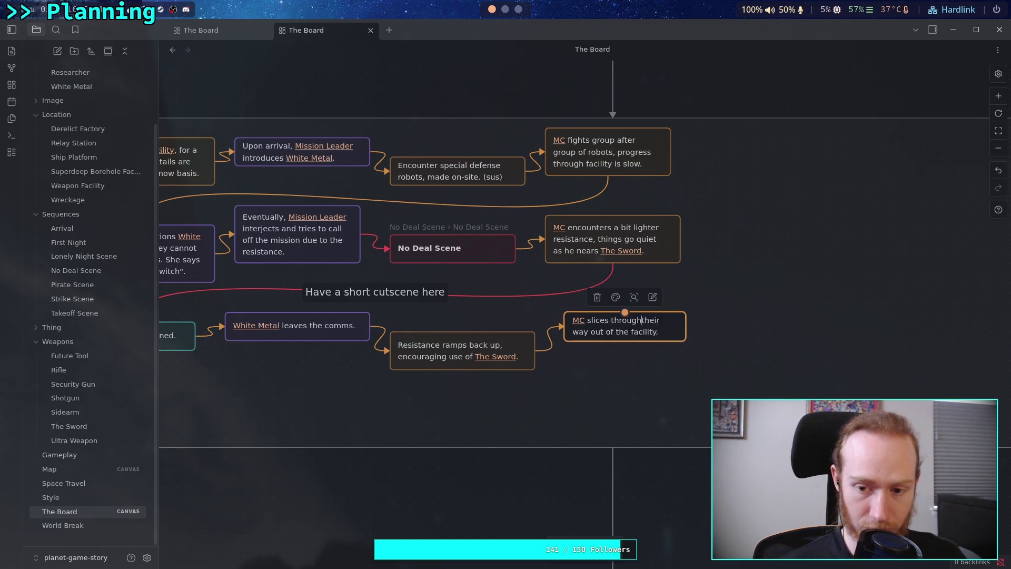
key(BackSpace)
key(BackSpace)
key(BackSpace)
click(620, 441)
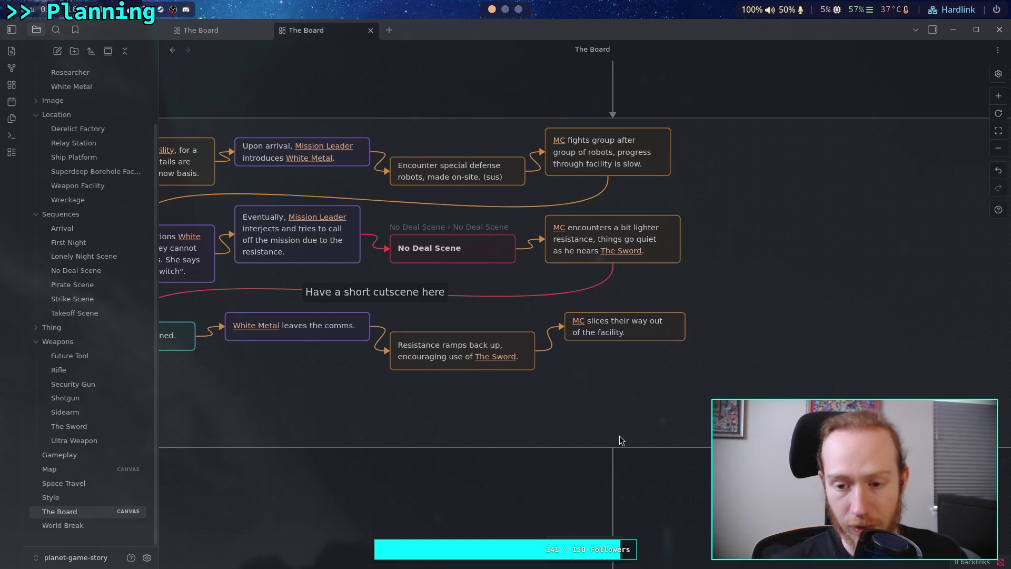
- Re-centre the canvas on the Recovery Mission group and close the duplicate The Board tab
scroll(688, 244, down, 3)
scroll(639, 418, down, 2)
scroll(578, 399, up, 2)
mouse_move(578, 399)
mouse_down()
mouse_move(529, 394)
mouse_move(540, 389)
mouse_move(526, 361)
mouse_up()
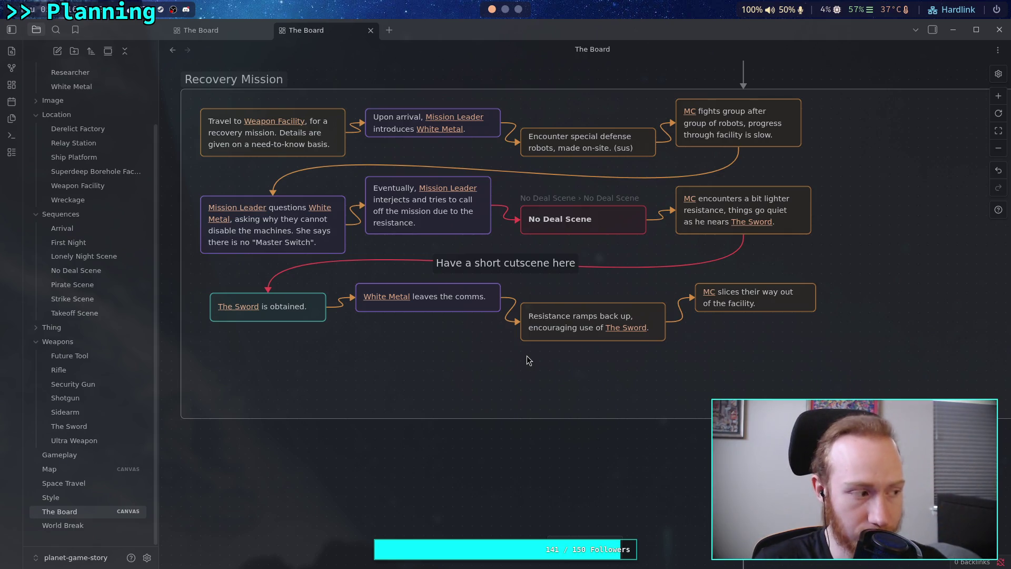
scroll(535, 369, up, 3)
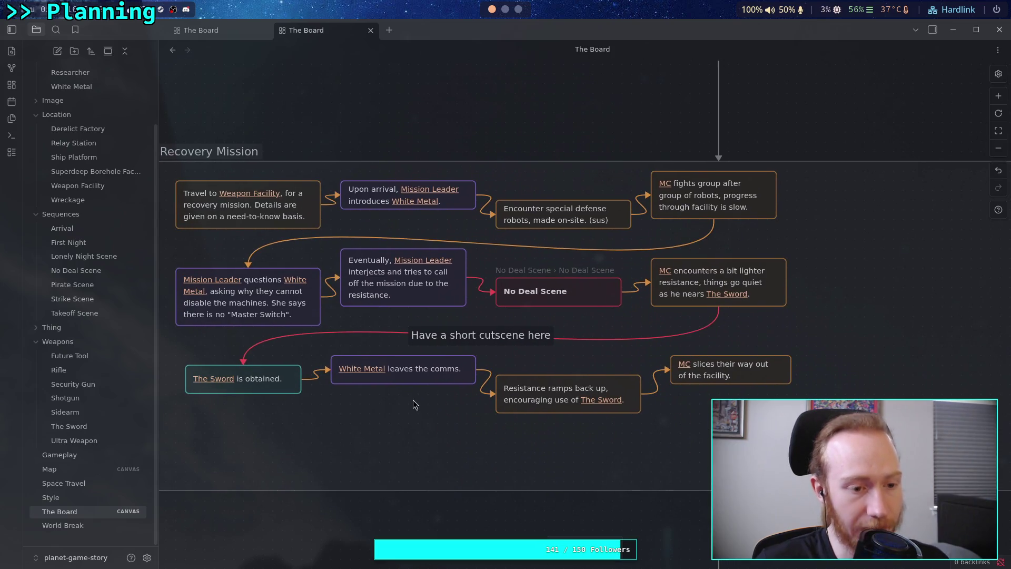
scroll(454, 428, down, 3)
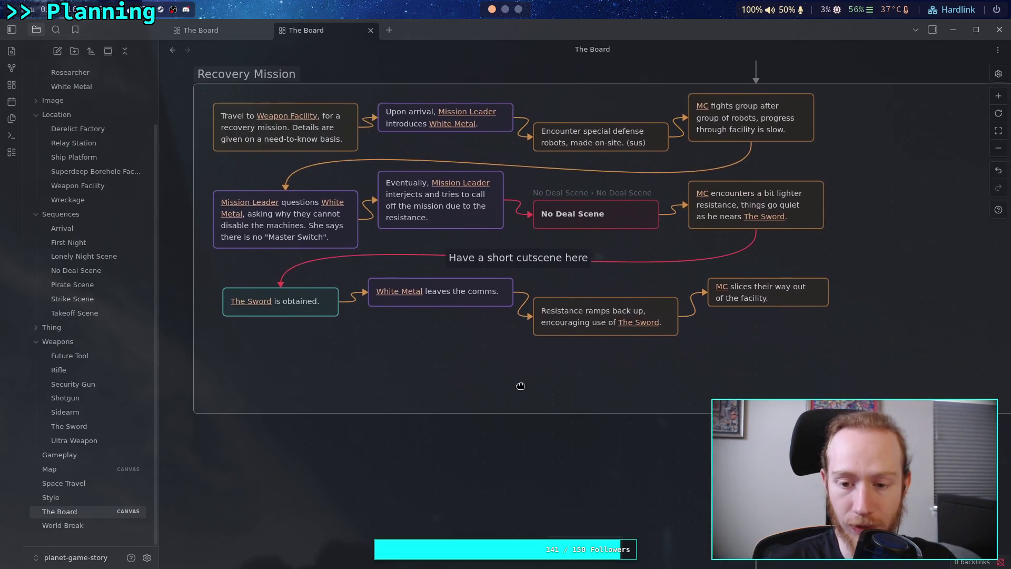
mouse_move(488, 365)
mouse_down()
mouse_move(532, 418)
mouse_move(502, 389)
mouse_up()
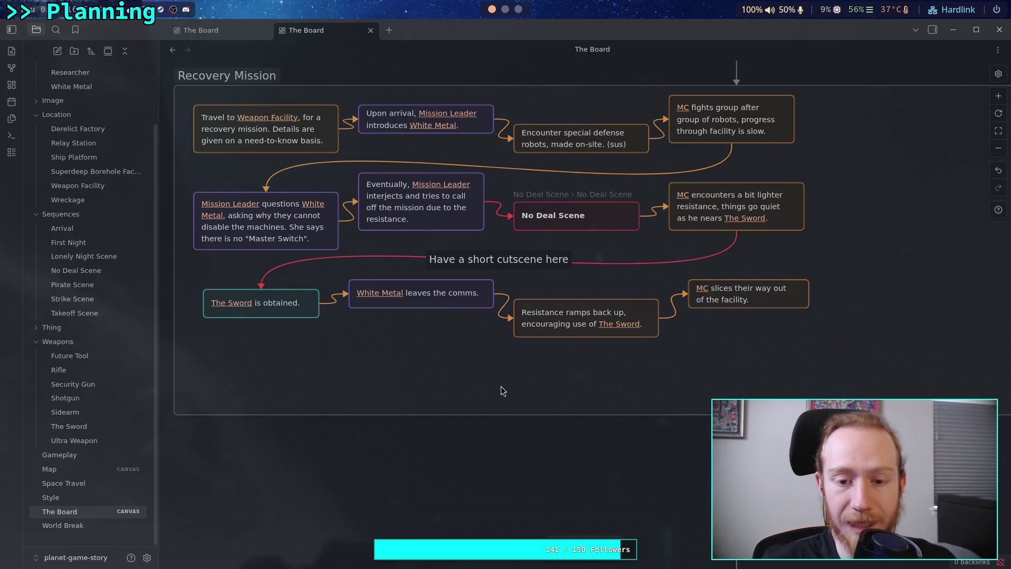
scroll(501, 390, up, 1)
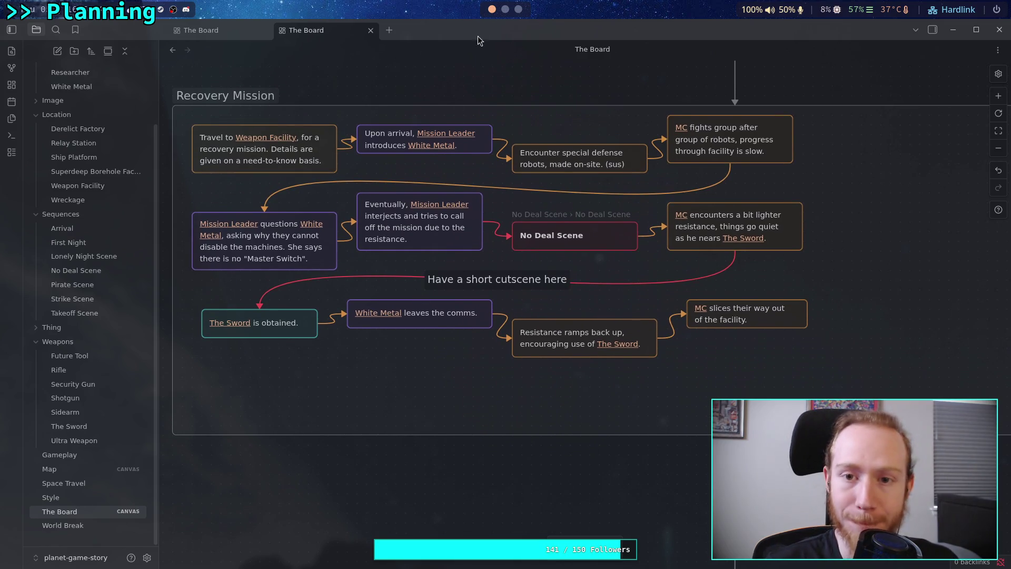
key(ctrl+Tab)
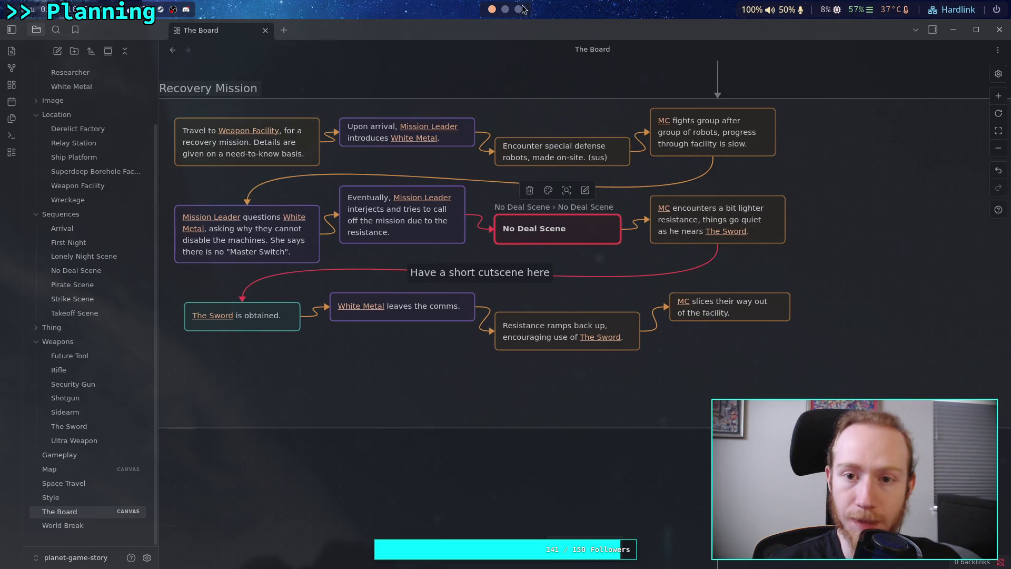
- In the terminal, check git status, stage all vault changes with git add ., and recheck status
click(505, 9)
text(git status)
key(Return)
text(git add .)
key(Return)
text(git)
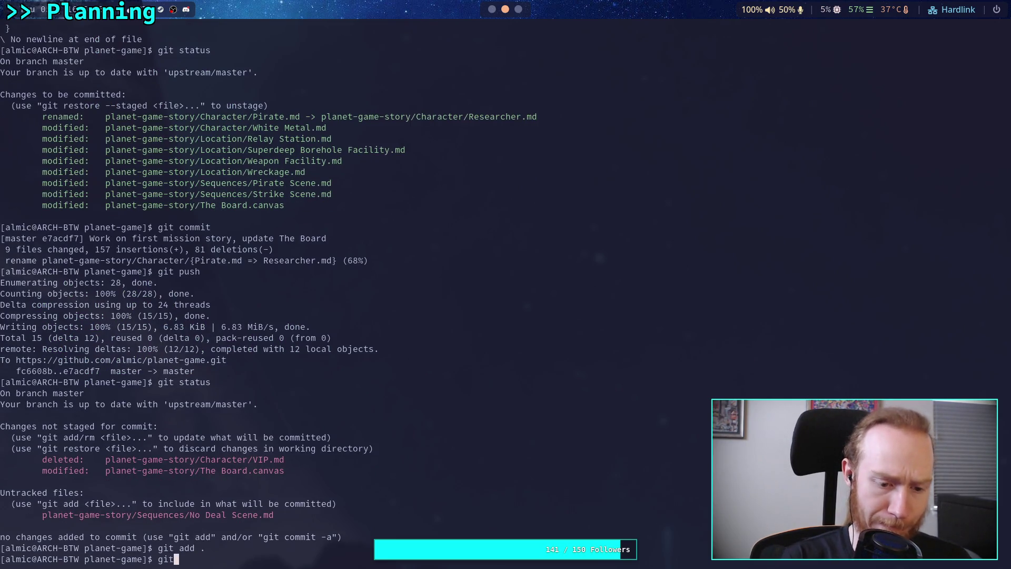
text( status)
key(Return)
- Review the staged changes with git diff --staged, then launch Neovim in the project
text(git diff --staged)
key(Return)
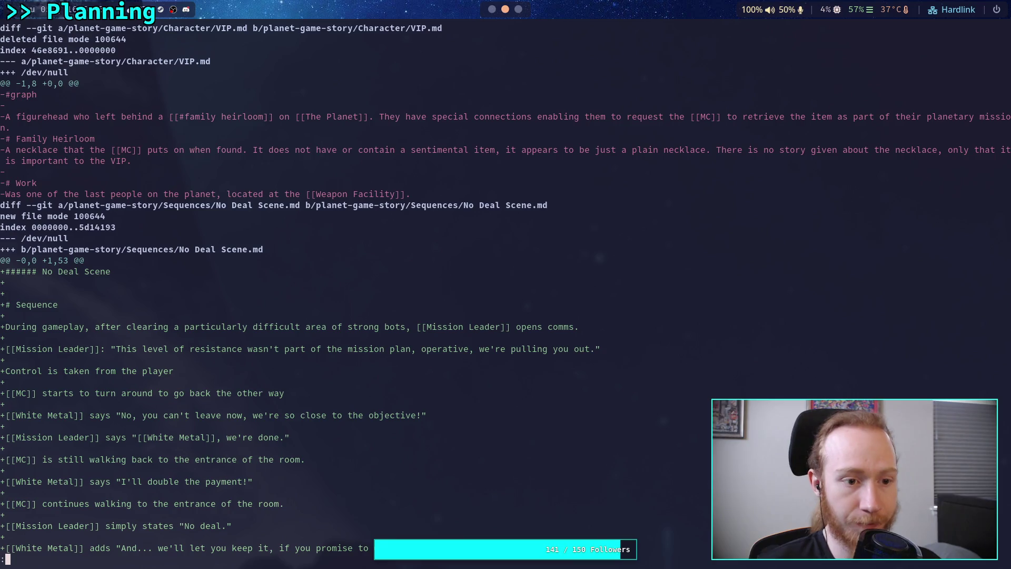
key(q)
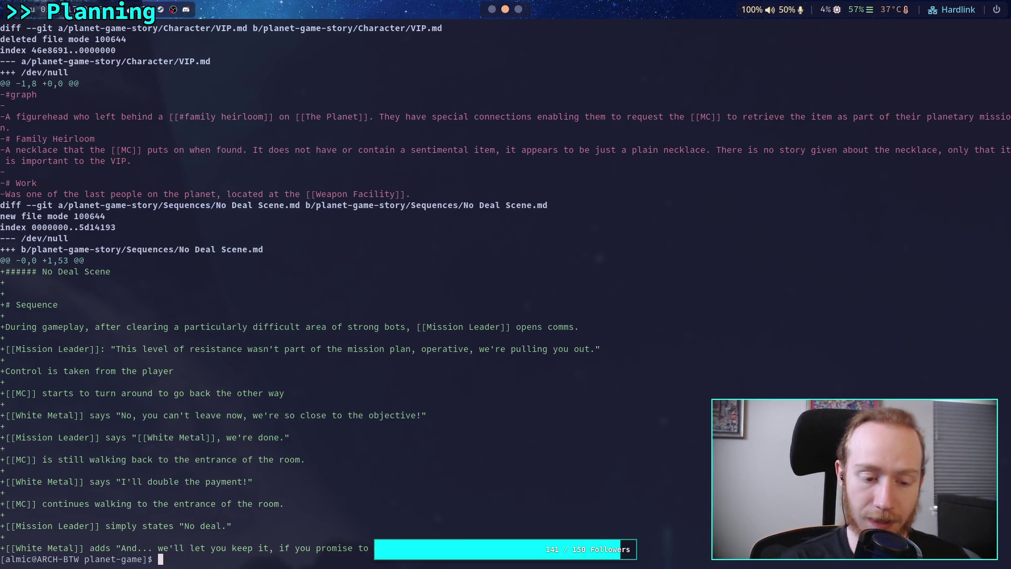
text(v)
key(Return)
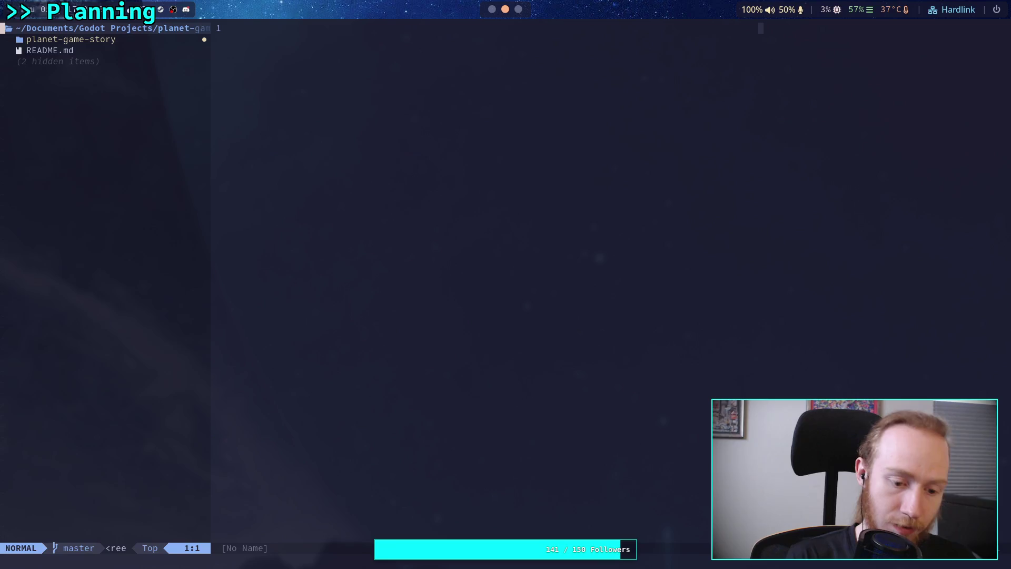
- Live-grep the project for "VIP" in Neovim, then return to Obsidian
key(space)
key(f)
key(g)
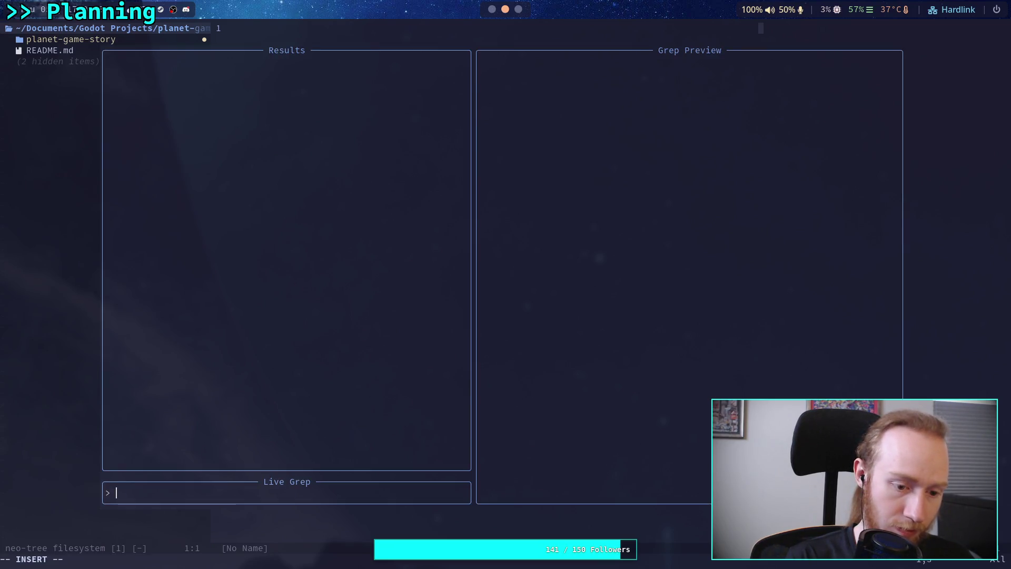
text(VIP)
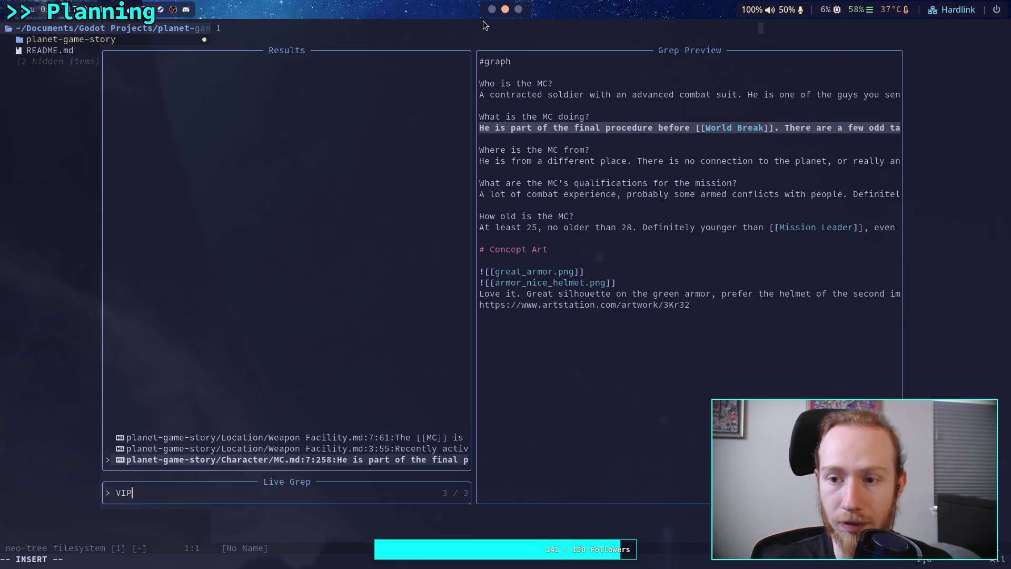
click(517, 15)
click(491, 10)
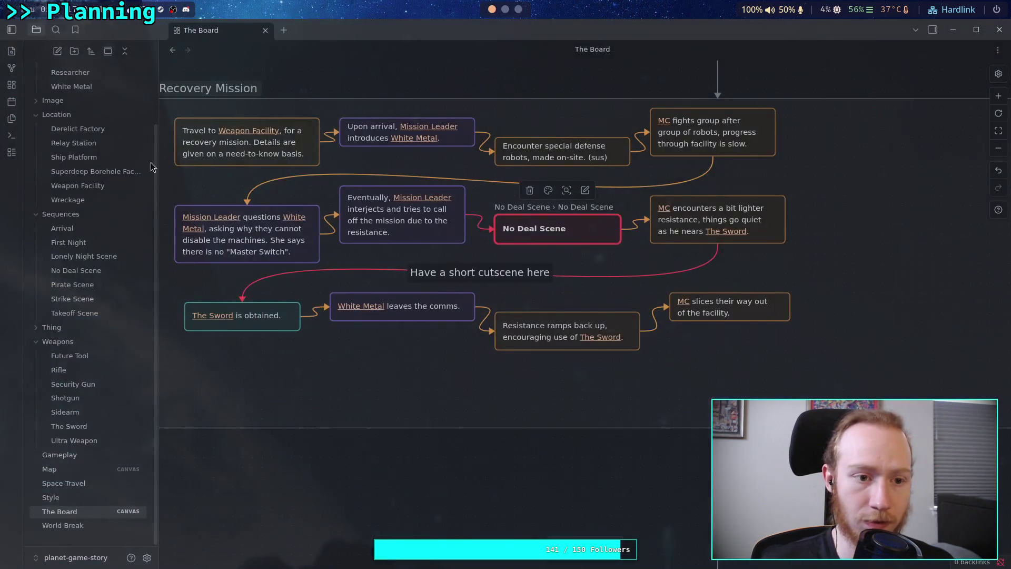
- In the MC note, replace the VIP's personal item with a sword left at the [[Weapon Facility]]
scroll(108, 179, up, 3)
click(79, 113)
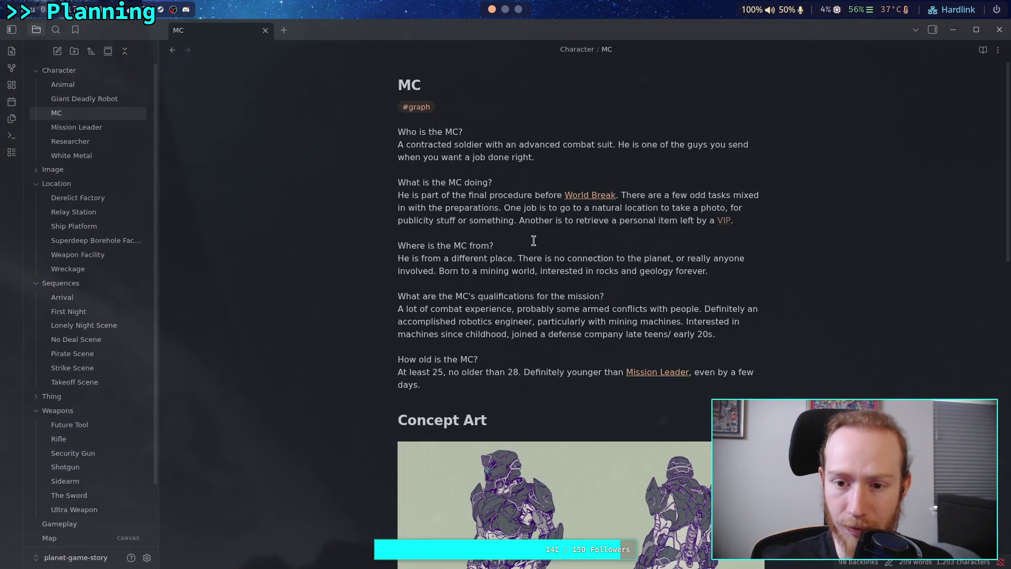
drag(752, 218, 620, 221)
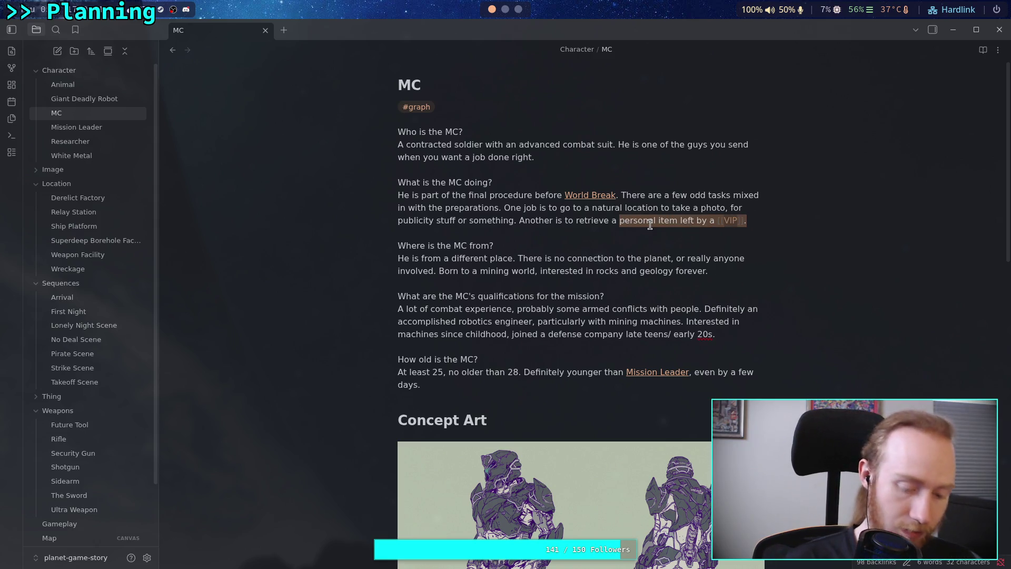
text(swmo)
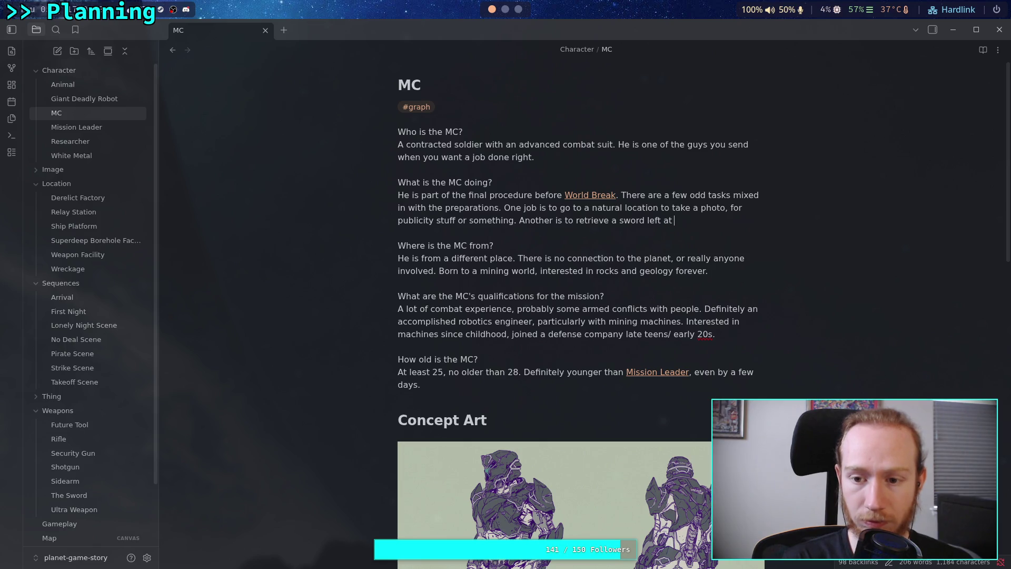
text([[weapon)
key(Return)
text(.)
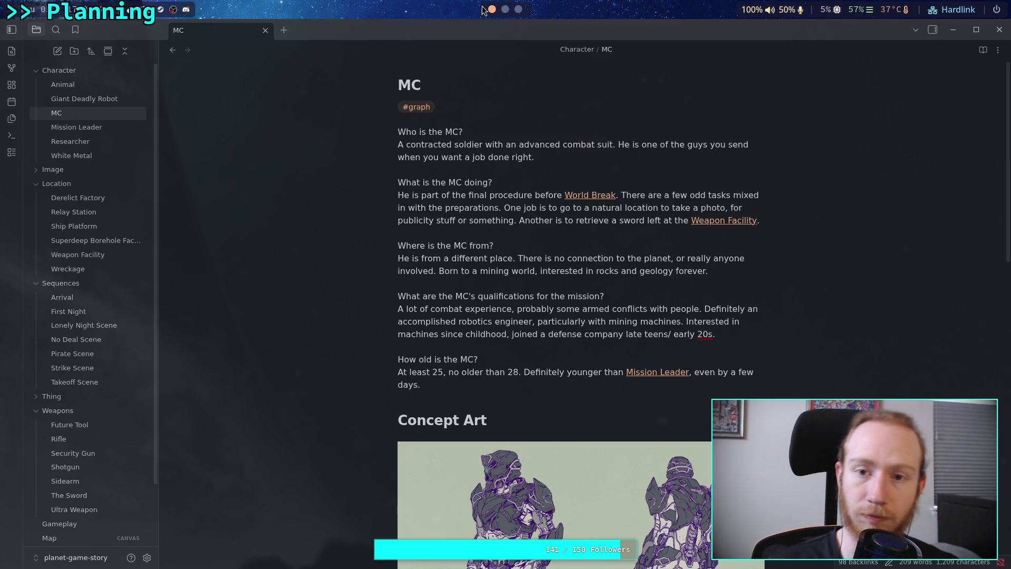
click(507, 9)
key(Up)
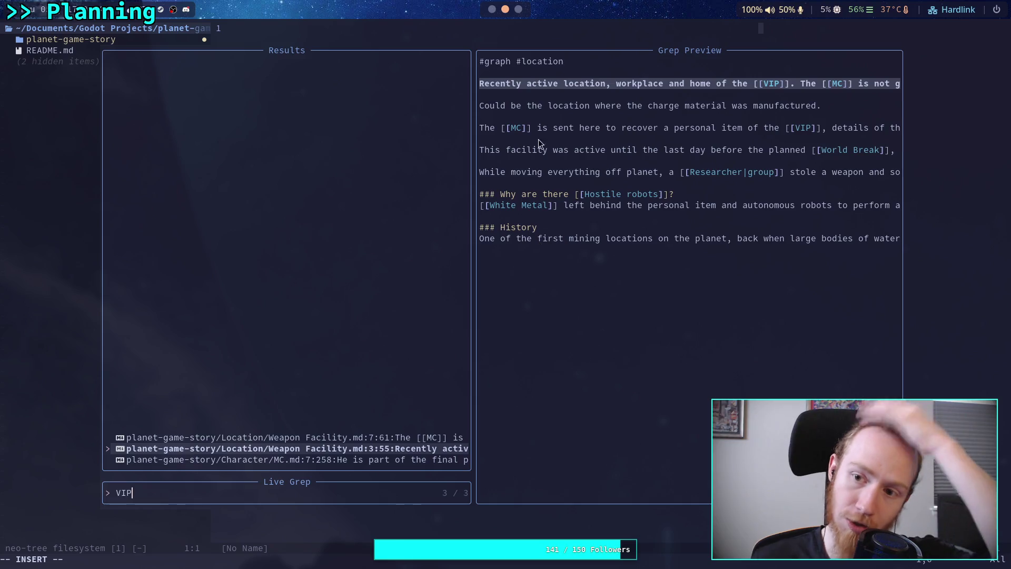
- Check the Weapon Facility VIP match in Neovim, then return to Obsidian's MC note
click(518, 9)
key(super+1)
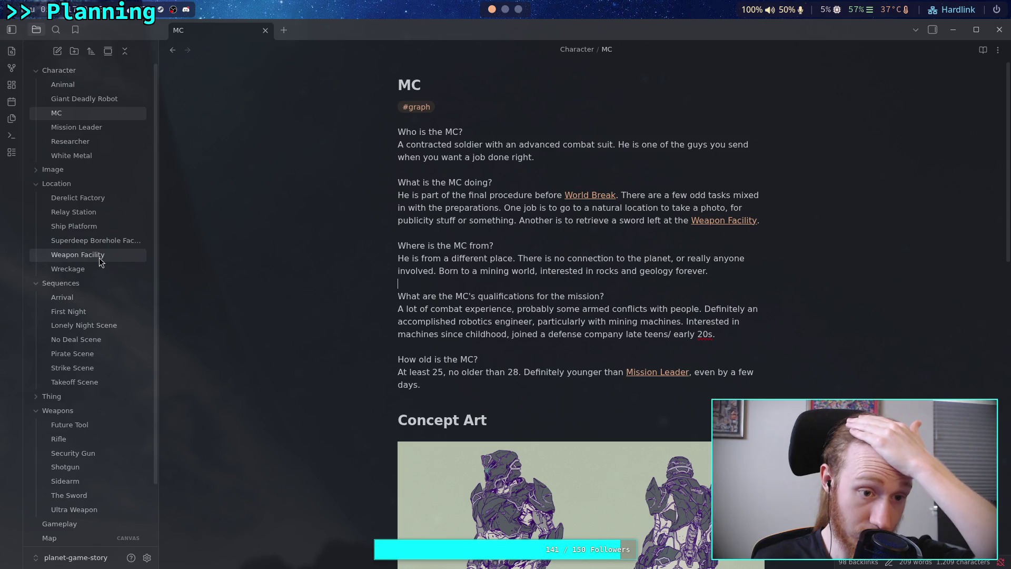
- In the Weapon Facility note, delete 'the [[VIP]]' from the opening sentence and start a '[[Wh' link
click(79, 255)
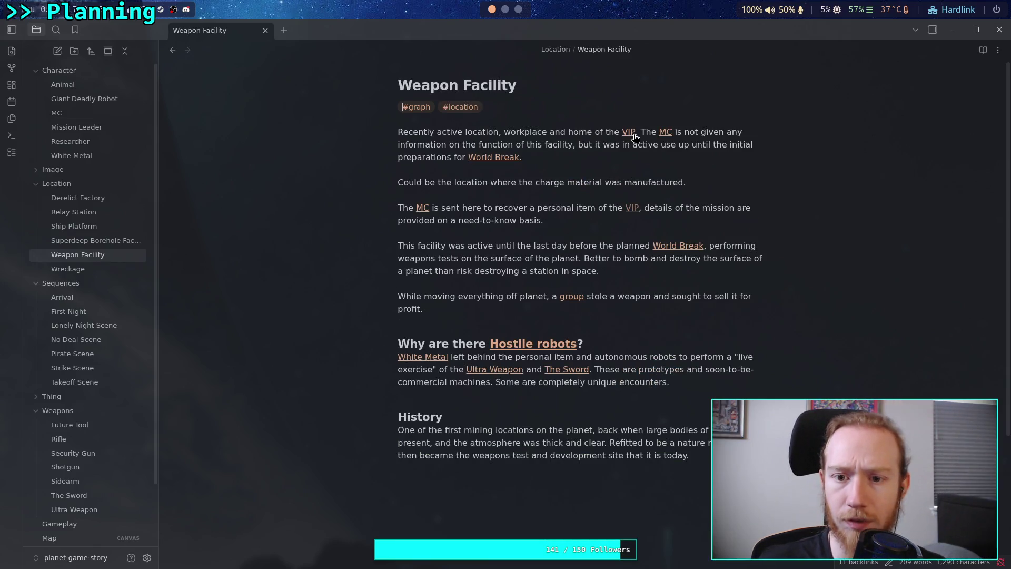
click(638, 132)
click(649, 131)
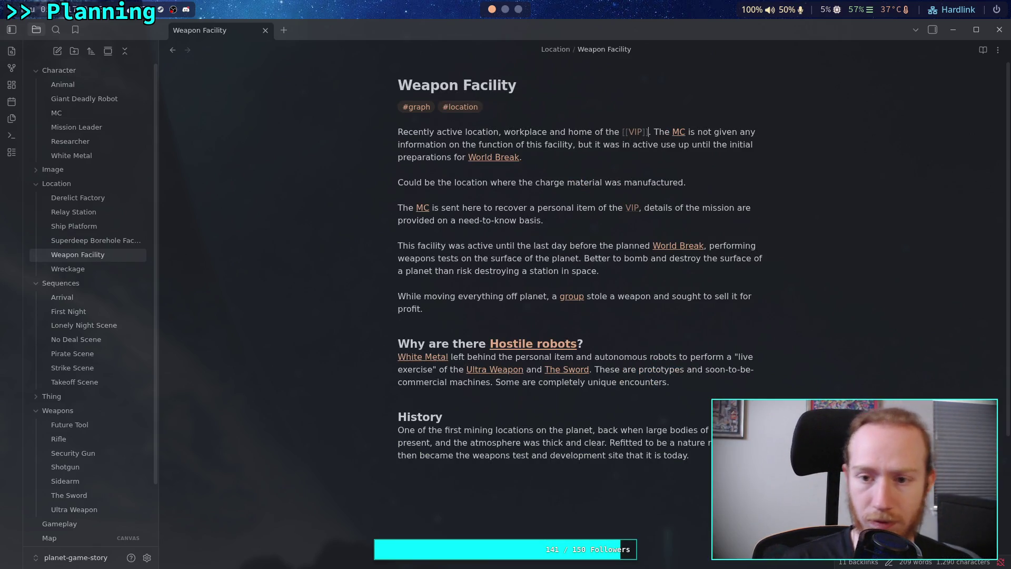
key(BackSpace)
key(BackSpace)
key(BackSpace)
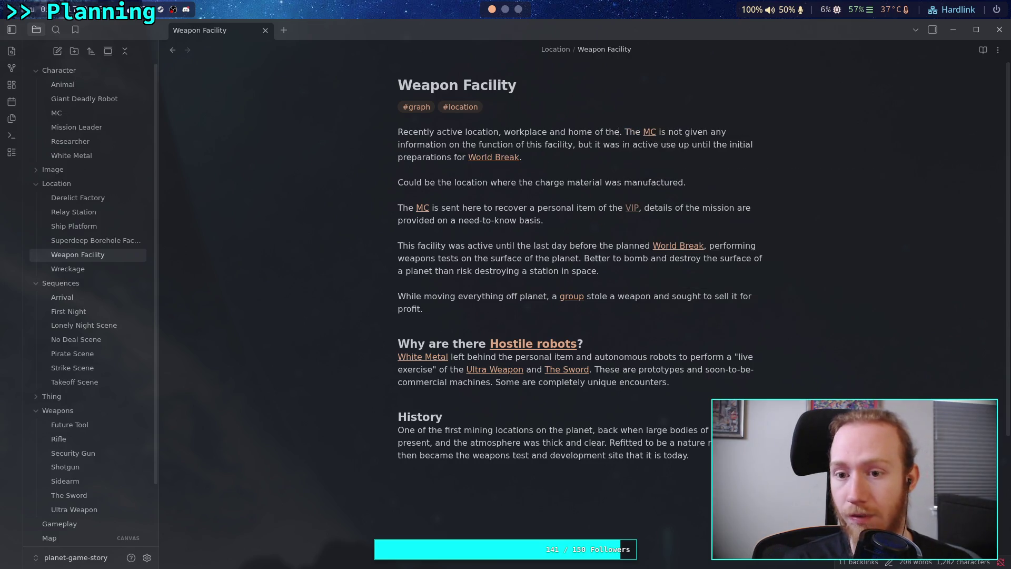
text([[Wh)
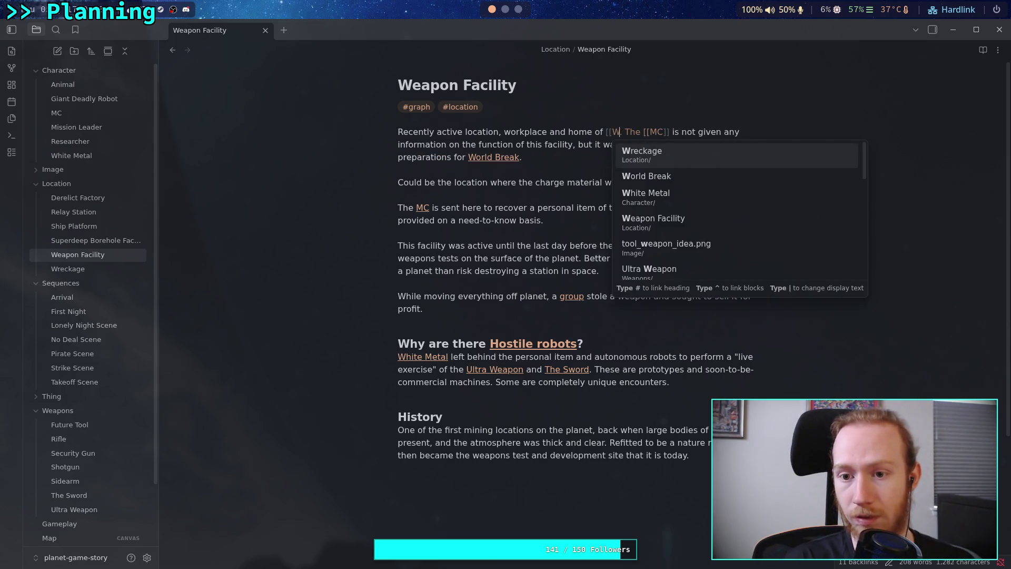